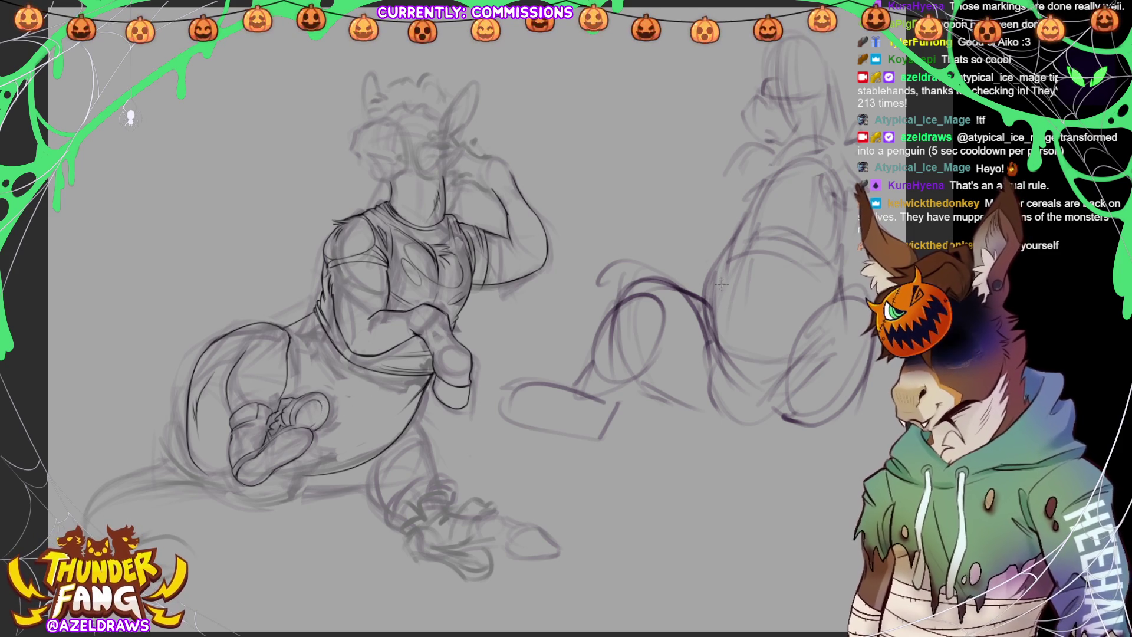
# Zoom in on the left figure's raised arm and tank top for inking.
pyautogui.scroll(3, 644, 307)
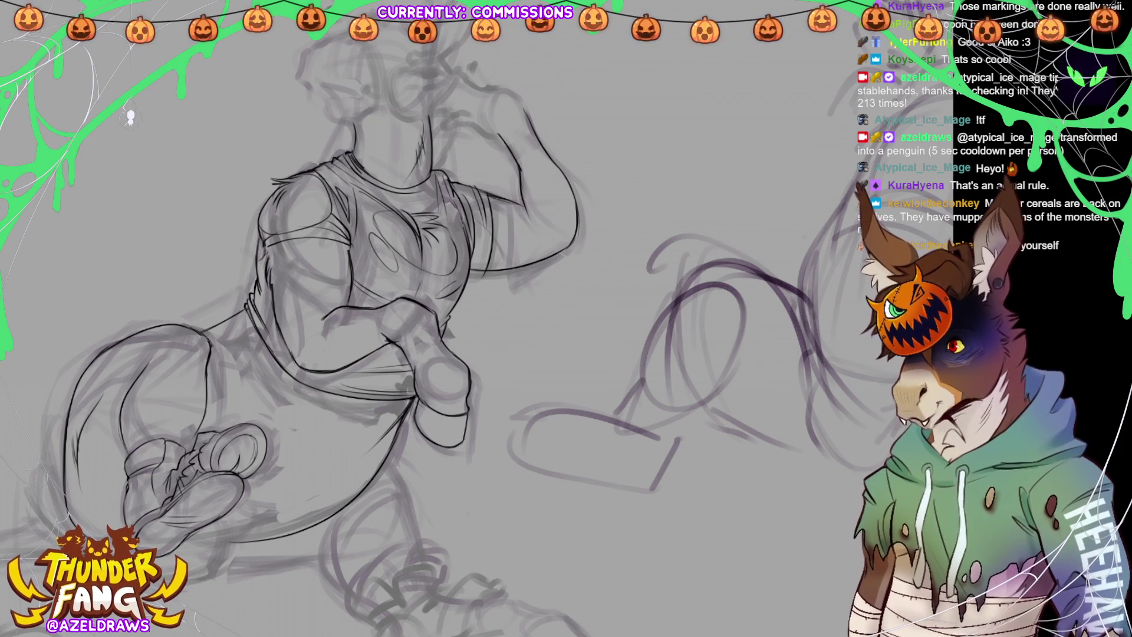
# Zoom out in the drawing app to see the whole canvas.
pyautogui.hotkey('ctrl', '-')
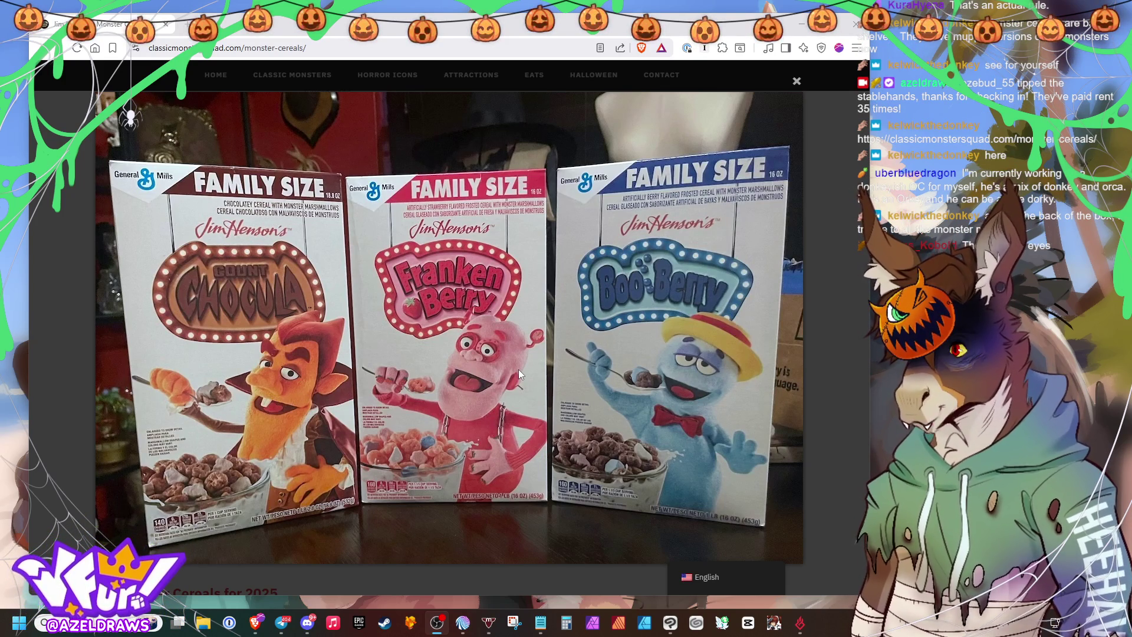
# Close the enlarged cereal-box photo and scroll the article down to Related Posts and comments.
pyautogui.click(796, 82)
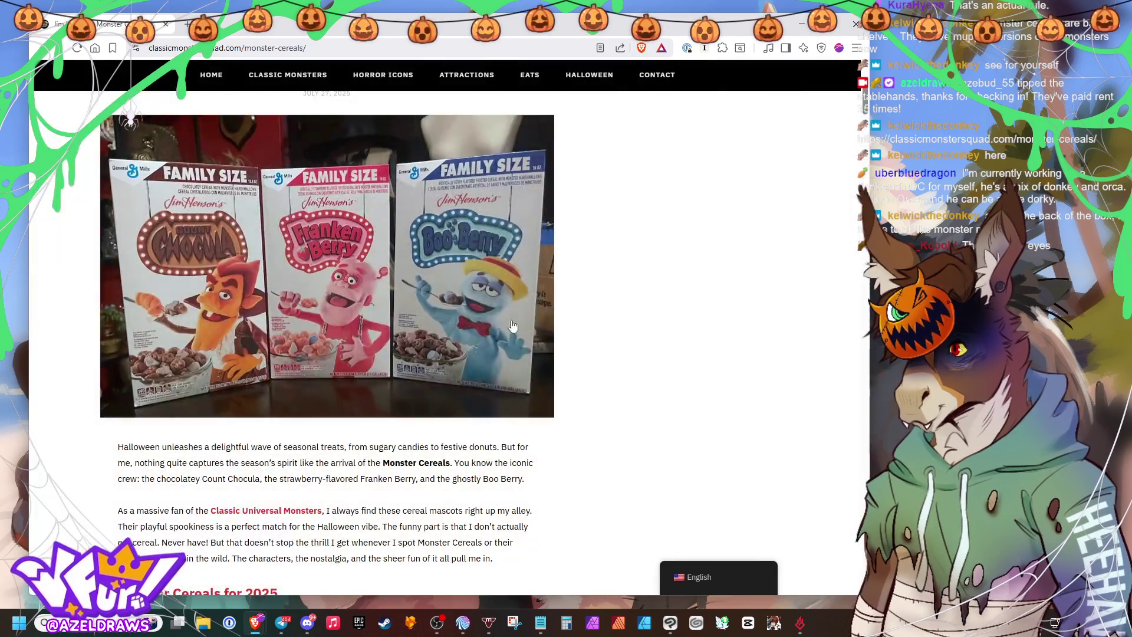
pyautogui.scroll(-5, 456, 356)
pyautogui.scroll(-15, 456, 356)
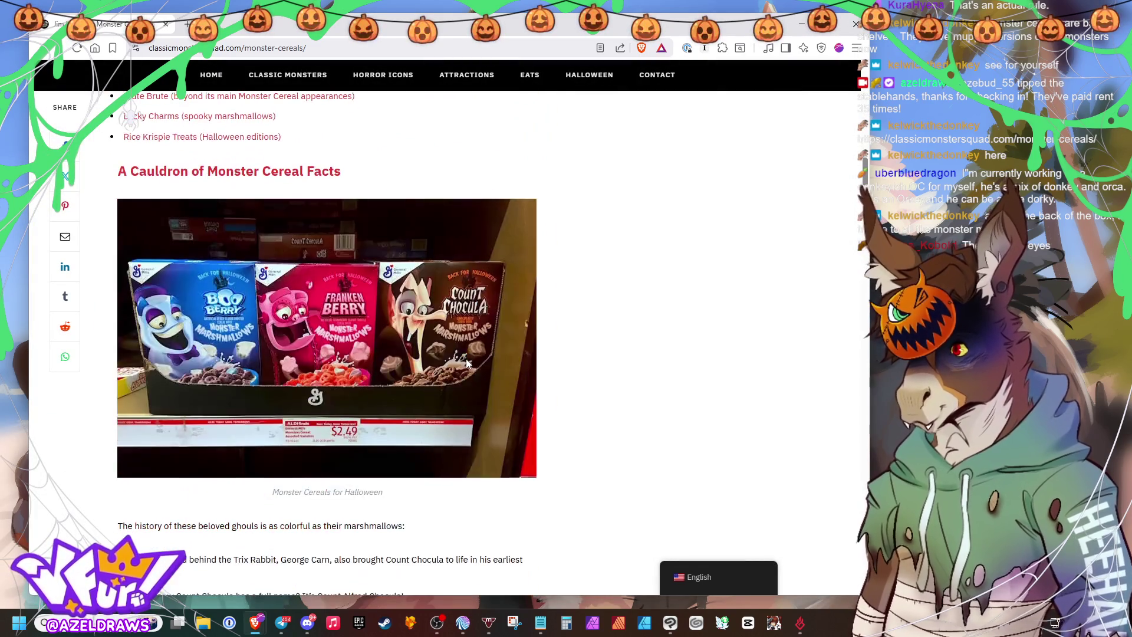
pyautogui.scroll(-1, 578, 350)
pyautogui.scroll(1, 581, 351)
pyautogui.scroll(-3, 671, 343)
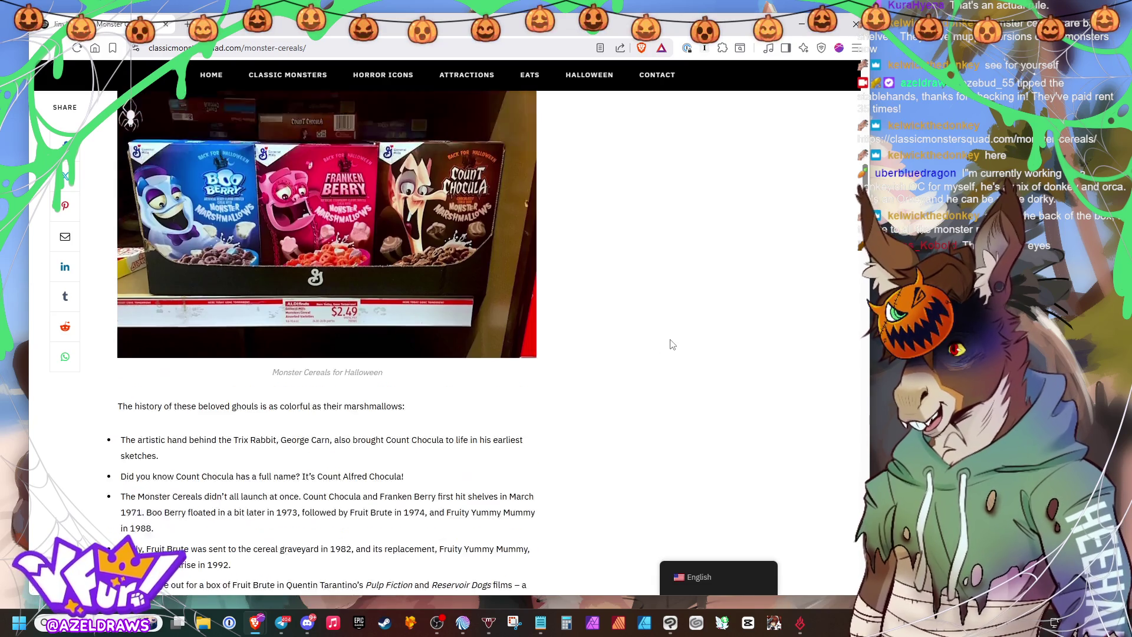
pyautogui.scroll(-10, 686, 360)
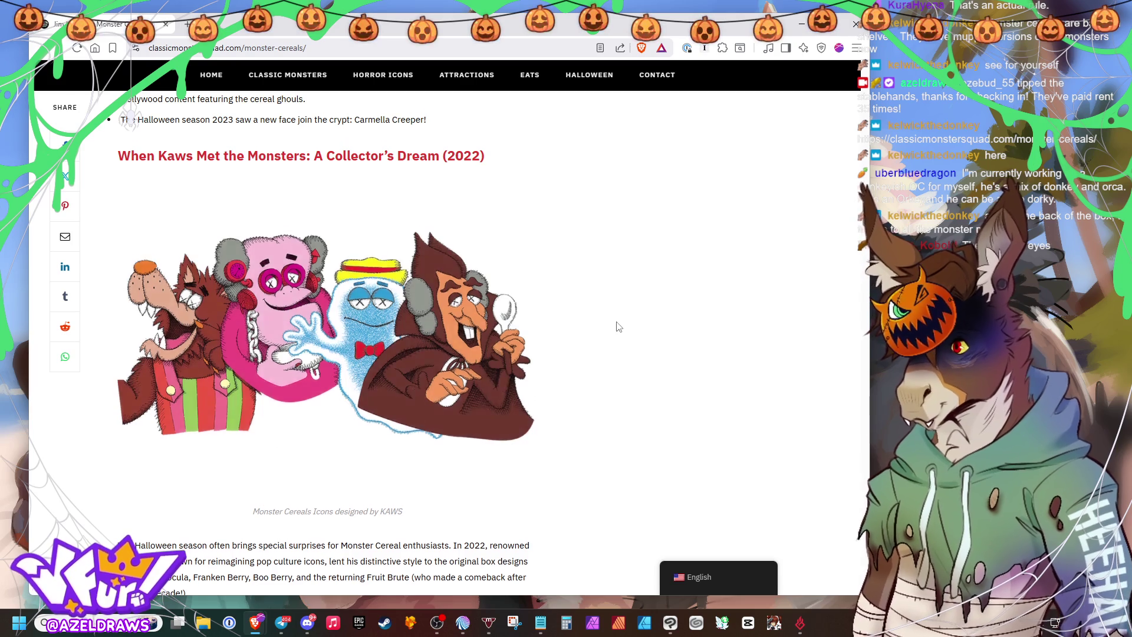
pyautogui.scroll(-12, 617, 326)
pyautogui.scroll(3, 590, 331)
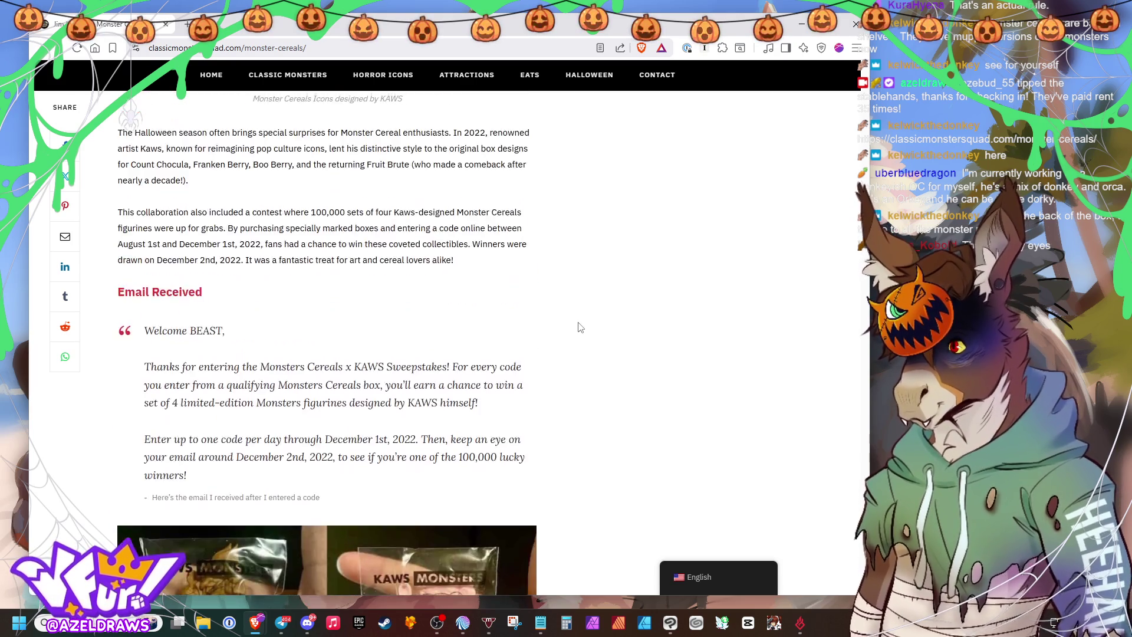
pyautogui.scroll(-14, 608, 327)
pyautogui.scroll(-19, 612, 333)
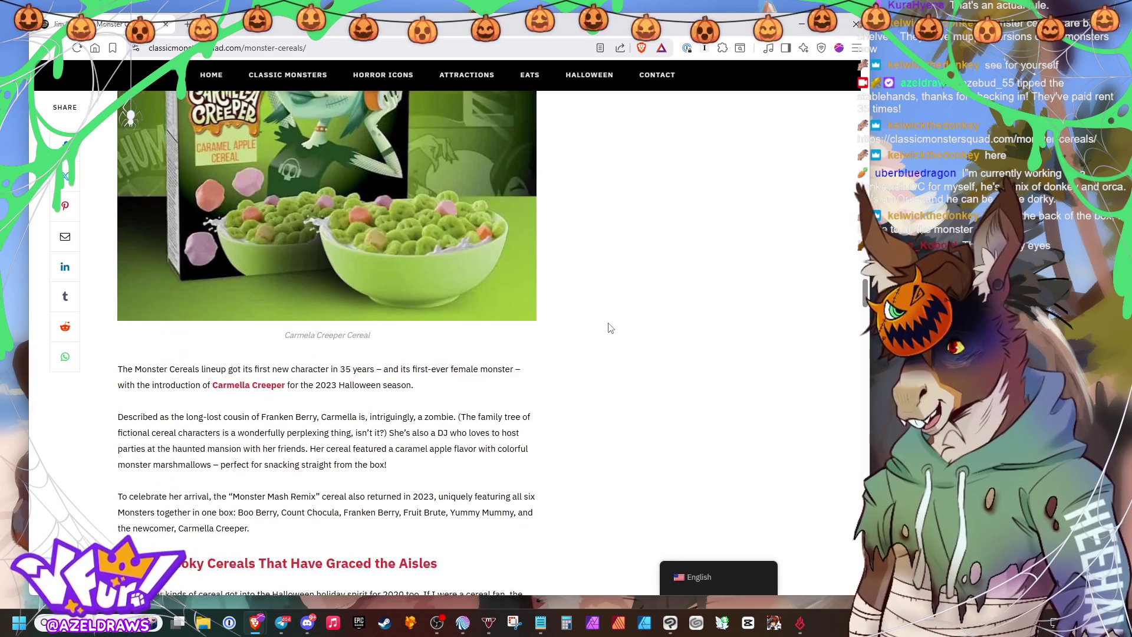
pyautogui.scroll(-20, 618, 343)
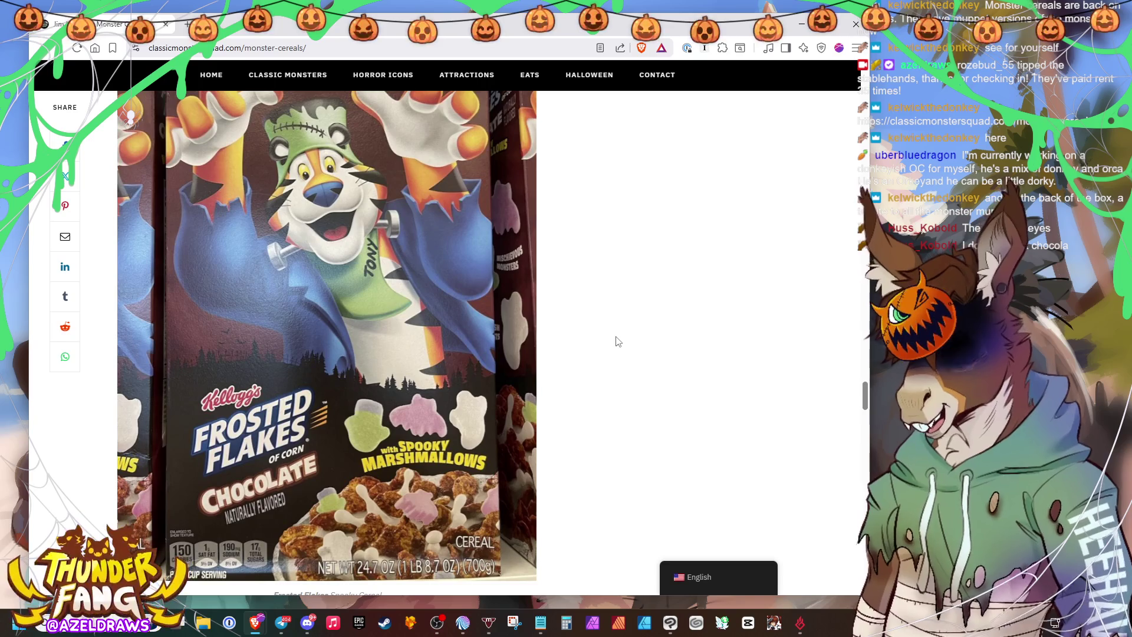
pyautogui.scroll(-10, 617, 341)
pyautogui.scroll(-12, 622, 336)
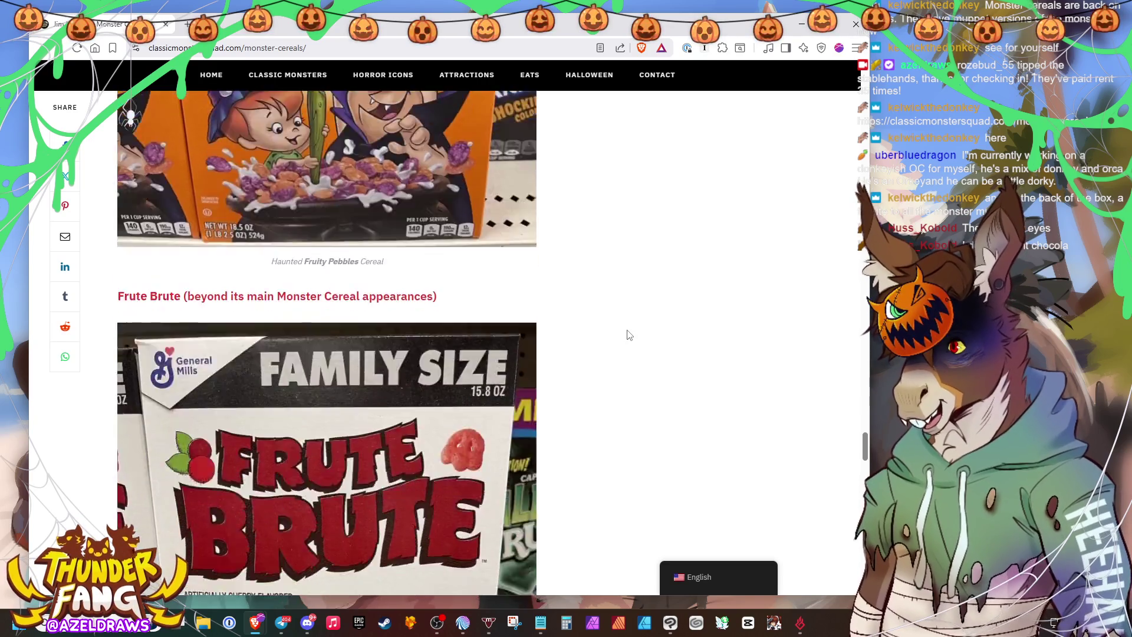
pyautogui.scroll(1, 412, 319)
pyautogui.scroll(1, 412, 319)
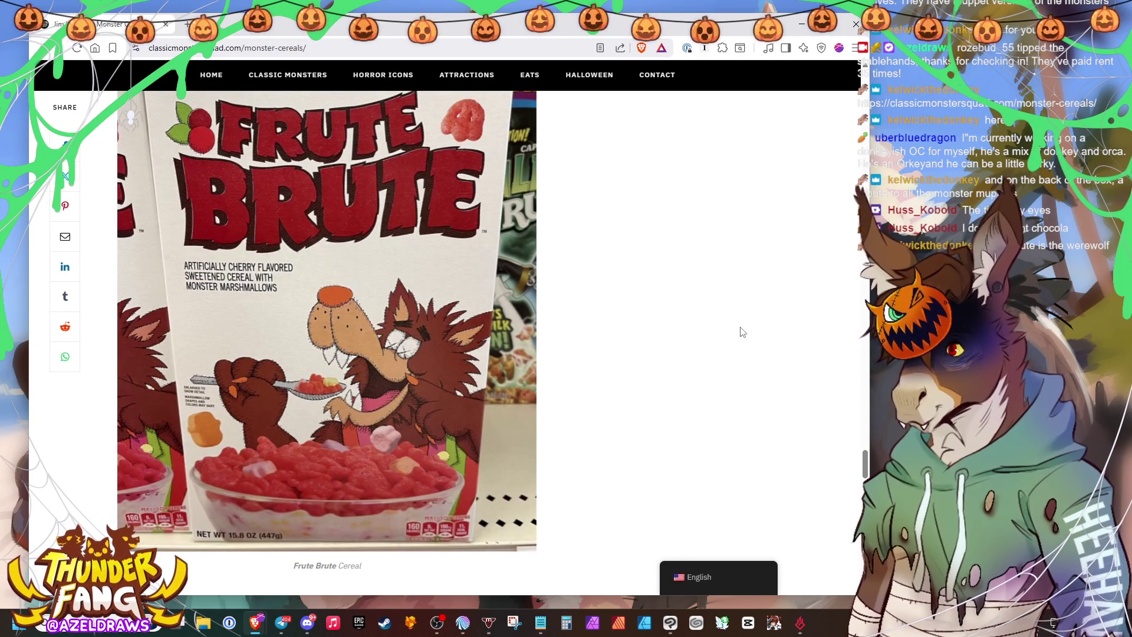
pyautogui.scroll(-10, 742, 332)
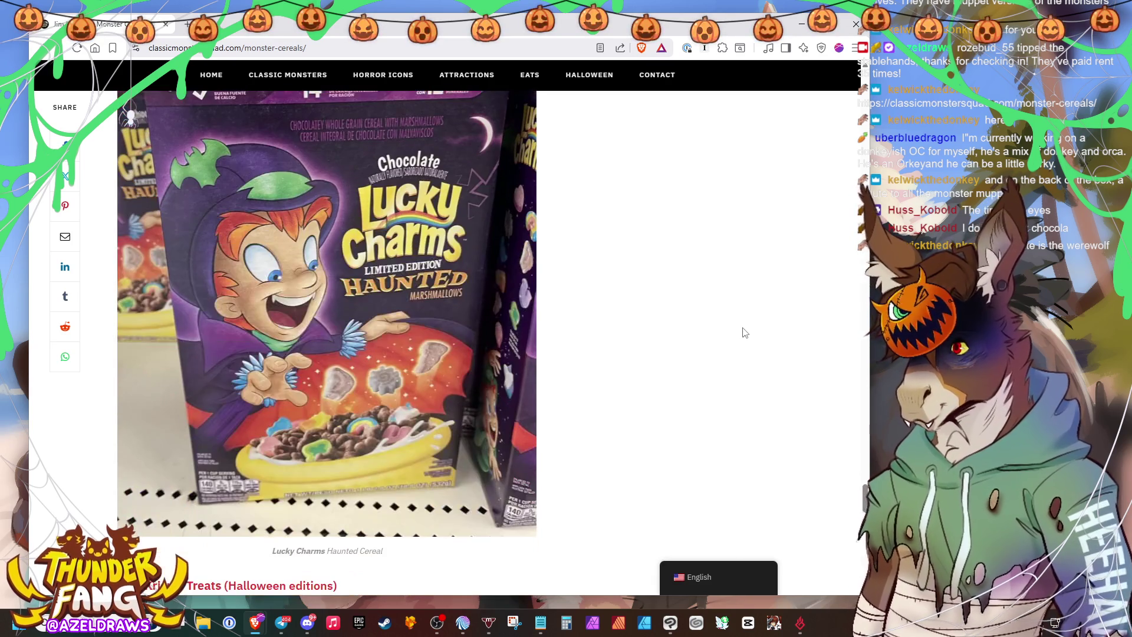
pyautogui.scroll(-5, 744, 332)
pyautogui.scroll(-10, 743, 330)
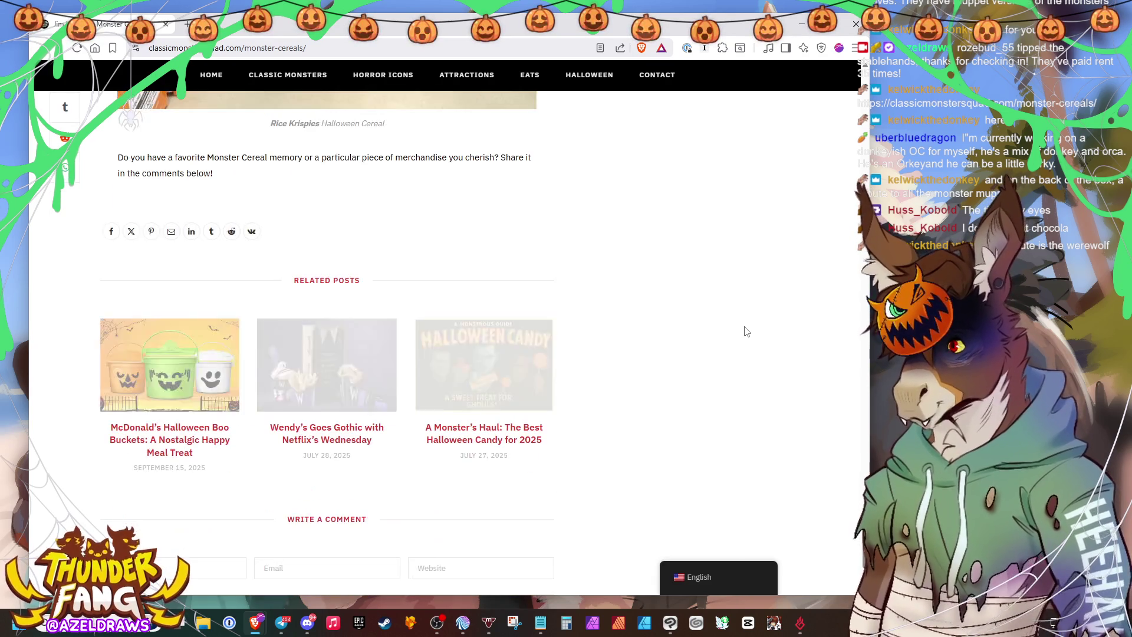
pyautogui.scroll(7, 737, 333)
pyautogui.scroll(1, 661, 348)
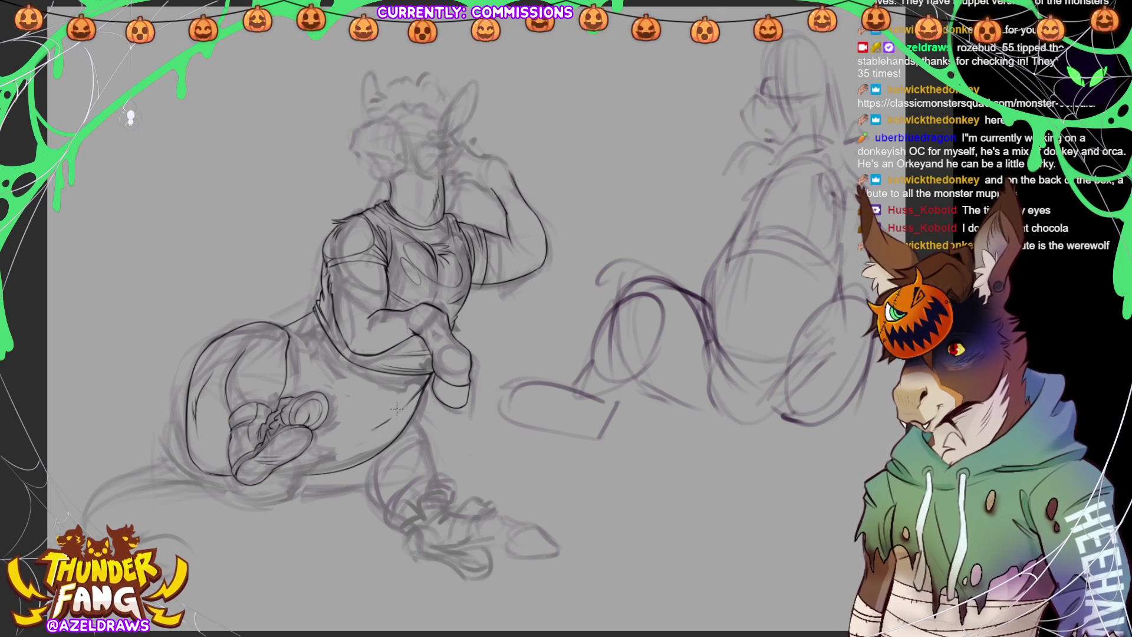
# Add a small ink stroke near the character's belly.
pyautogui.moveTo(386, 415); pyautogui.dragTo(378, 424)
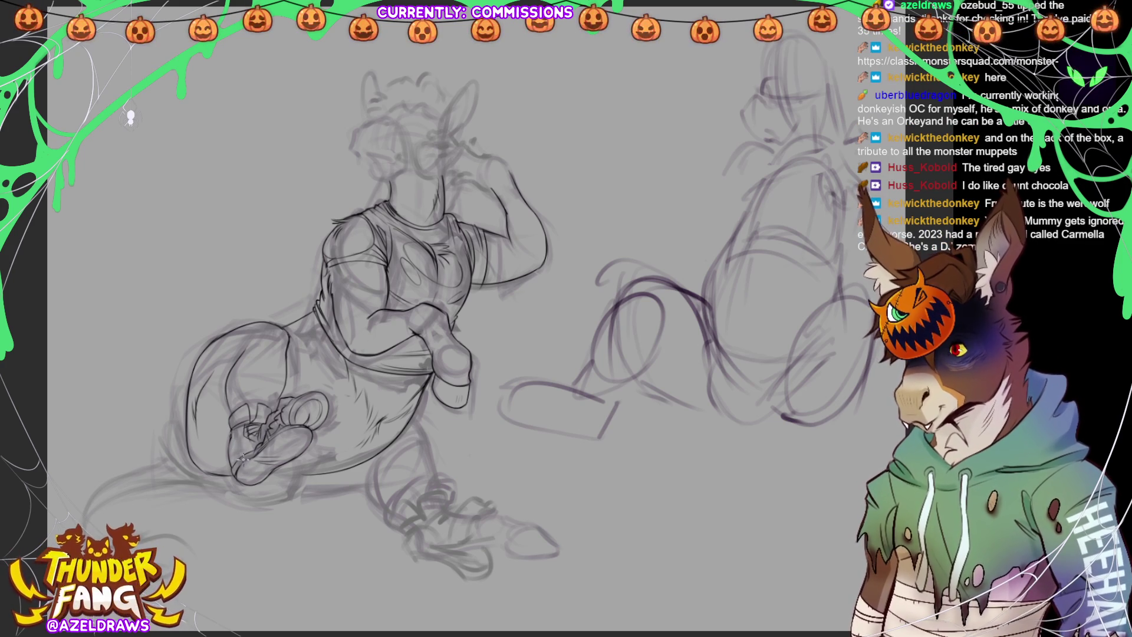
# Touch up the lineart on the left shoe.
pyautogui.moveTo(240, 457); pyautogui.dragTo(235, 455)
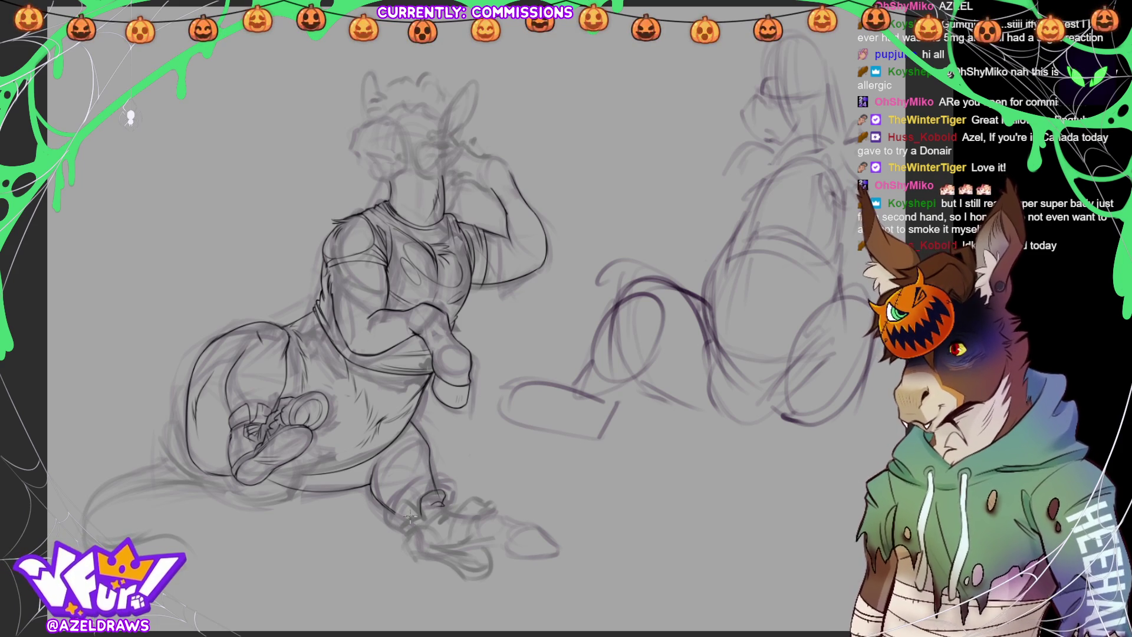
# Ink a short line near the character's foot.
pyautogui.moveTo(394, 509); pyautogui.dragTo(449, 508)
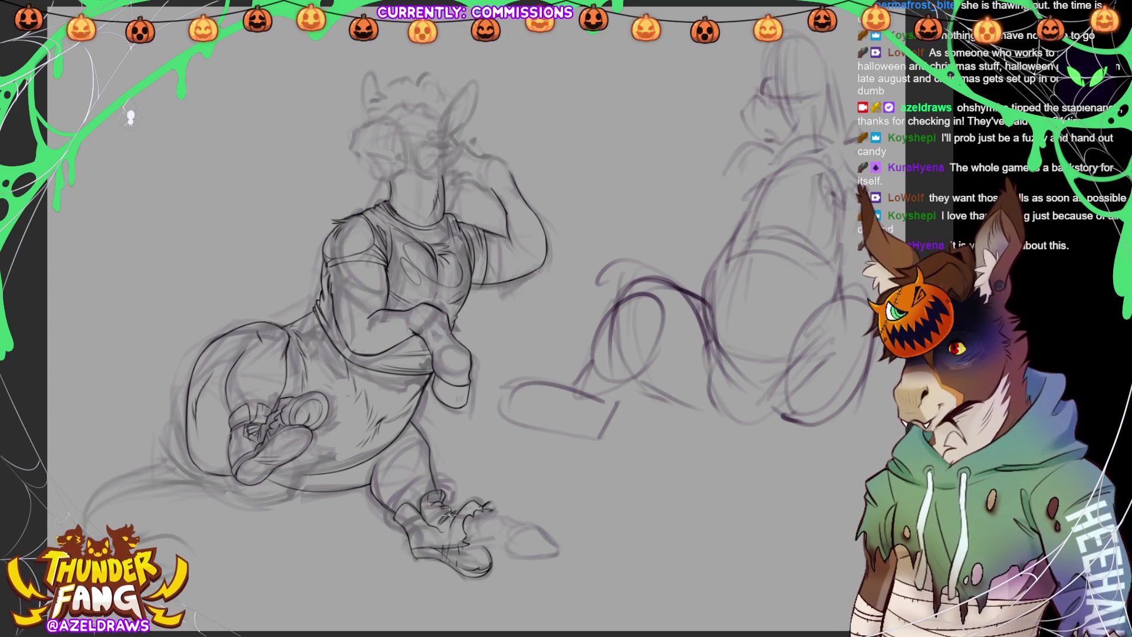
# Add a line at the right shoe's toes, then lasso the lower foot and move it up-left.
pyautogui.moveTo(465, 517); pyautogui.dragTo(495, 511)
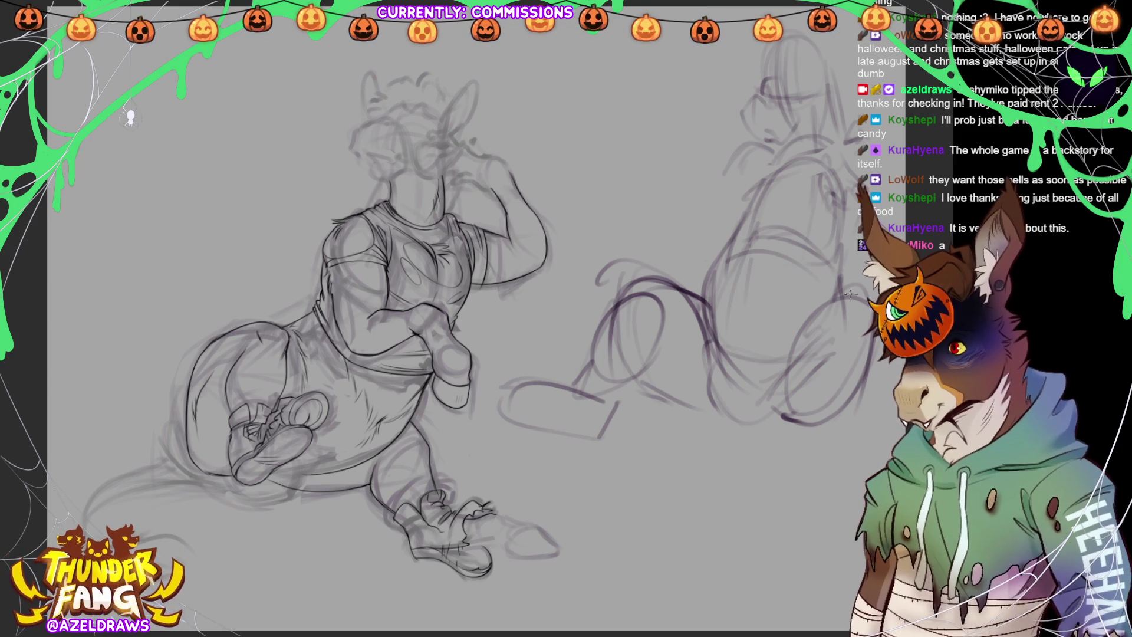
pyautogui.moveTo(510, 506)
pyautogui.mouseDown()
pyautogui.moveTo(498, 516)
pyautogui.moveTo(563, 519)
pyautogui.moveTo(519, 502)
pyautogui.mouseUp()
pyautogui.hotkey('ctrl', 't')
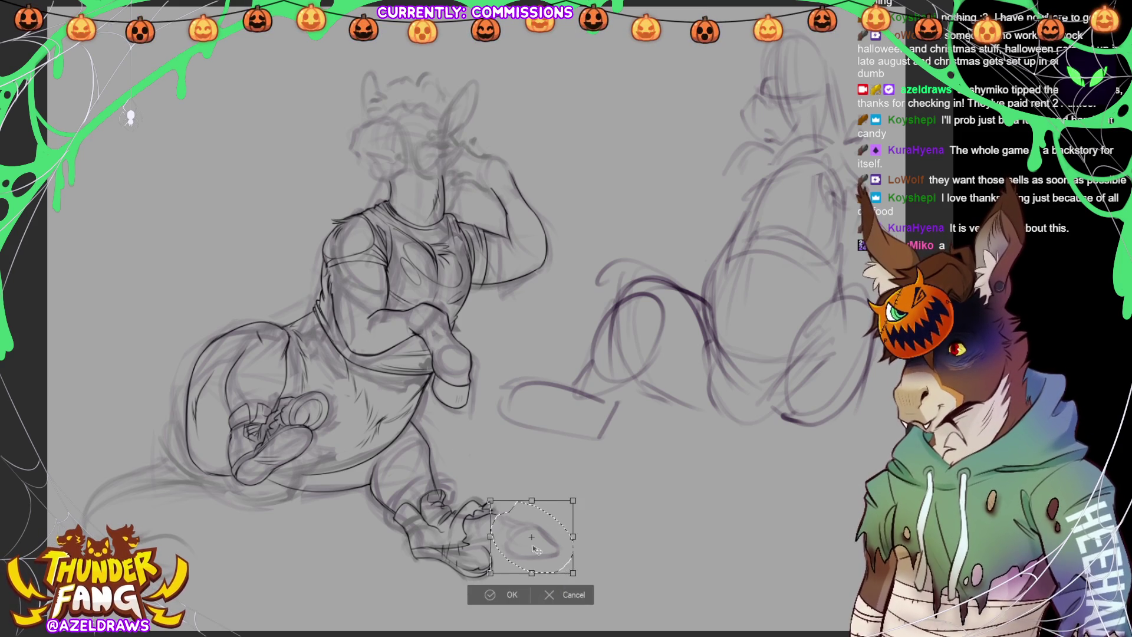
pyautogui.moveTo(541, 551); pyautogui.dragTo(522, 546)
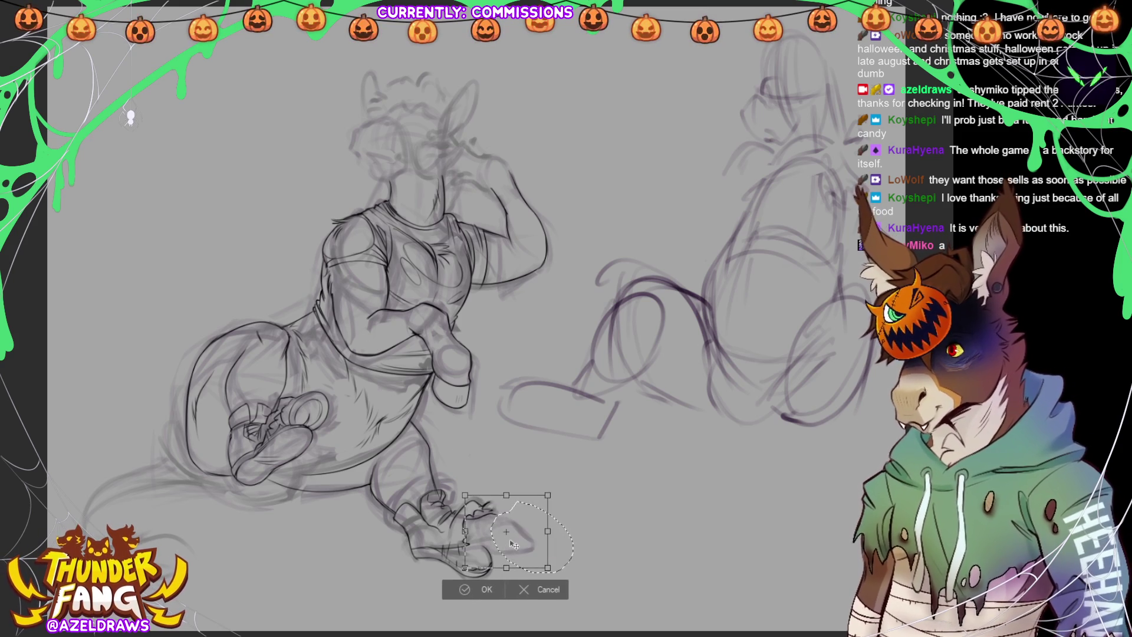
pyautogui.click(493, 589)
pyautogui.hotkey('ctrl', 'd')
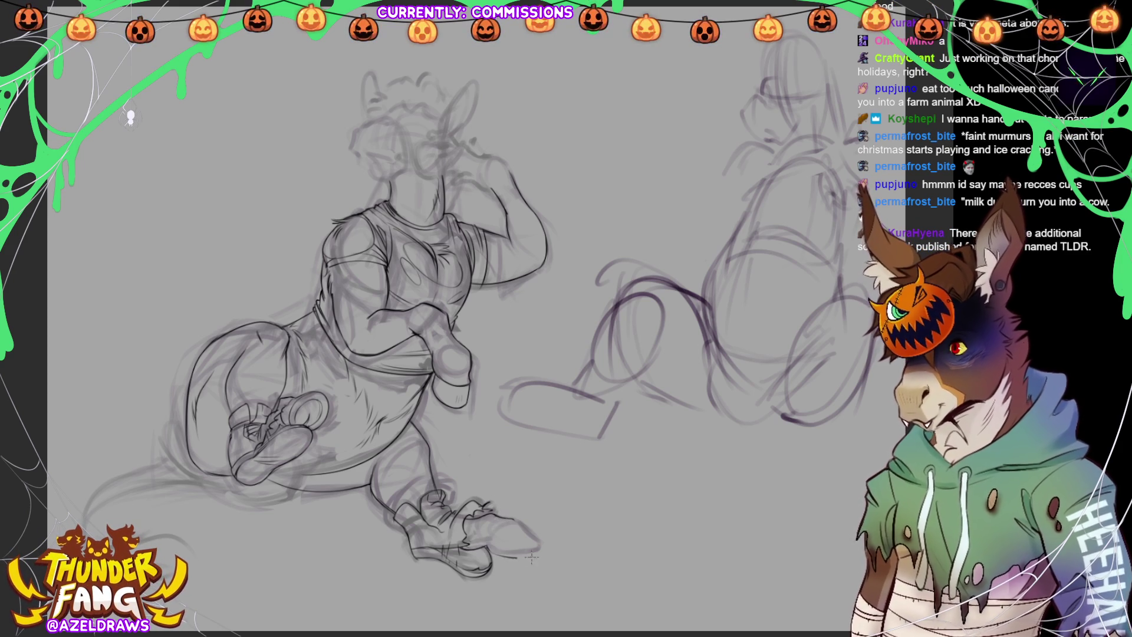
# Draw a clean line along the underside of the lower shoe's sole.
pyautogui.moveTo(511, 560); pyautogui.dragTo(536, 557)
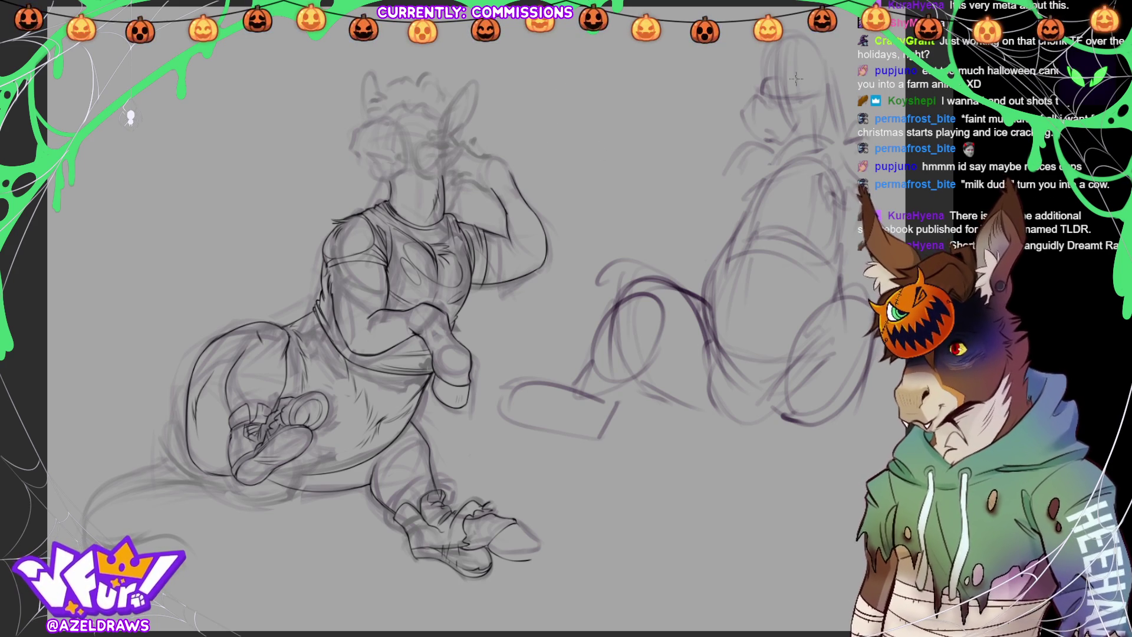
# Zoom in and pan so the character's head and torso fill the view.
pyautogui.hotkey('ctrl', '+')
pyautogui.moveTo(413, 295); pyautogui.dragTo(472, 366)
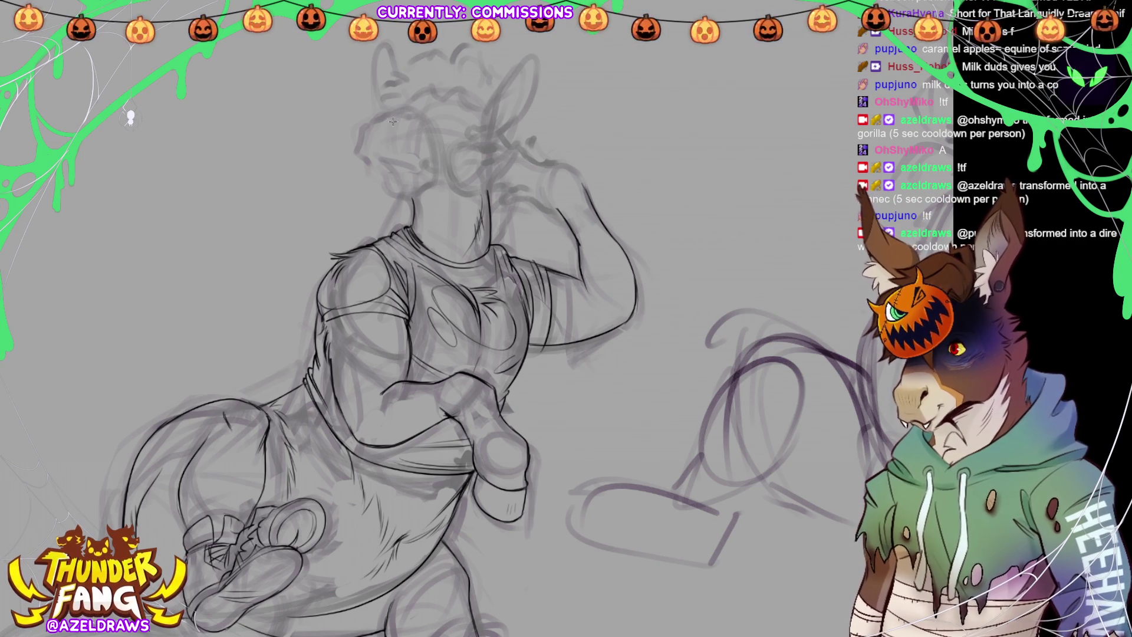
# Ink the muzzle, the right side of the head and the chin.
pyautogui.moveTo(394, 118)
pyautogui.mouseDown()
pyautogui.moveTo(387, 128)
pyautogui.moveTo(408, 111)
pyautogui.moveTo(380, 115)
pyautogui.moveTo(356, 148)
pyautogui.moveTo(370, 114)
pyautogui.moveTo(369, 129)
pyautogui.moveTo(387, 131)
pyautogui.mouseUp()
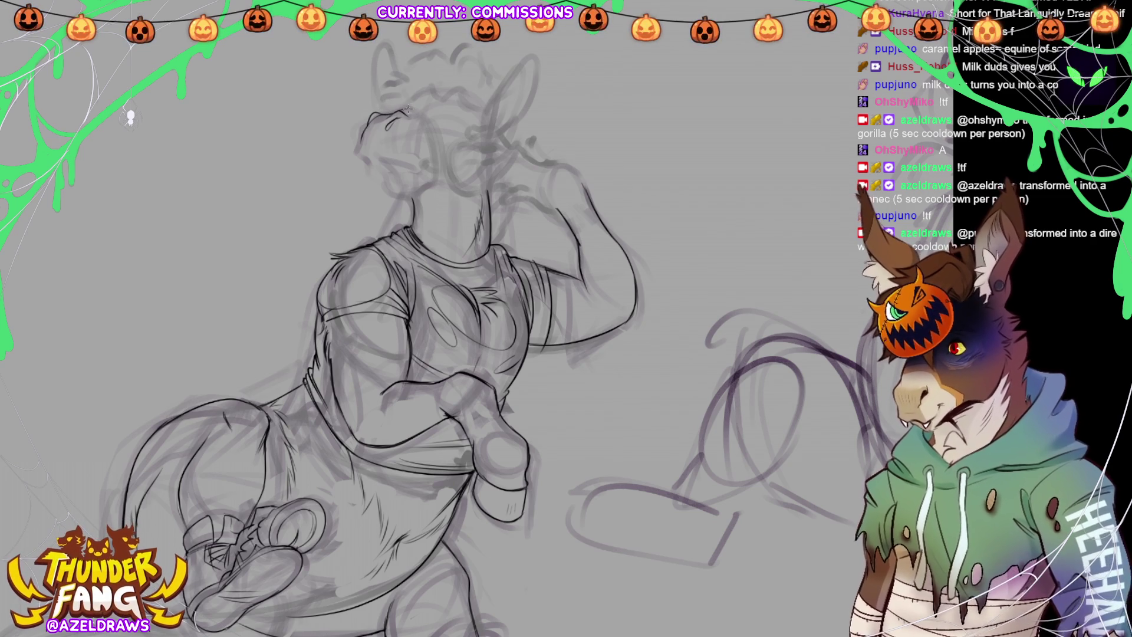
pyautogui.moveTo(401, 107)
pyautogui.mouseDown()
pyautogui.moveTo(390, 111)
pyautogui.moveTo(414, 118)
pyautogui.moveTo(435, 160)
pyautogui.moveTo(430, 187)
pyautogui.mouseUp()
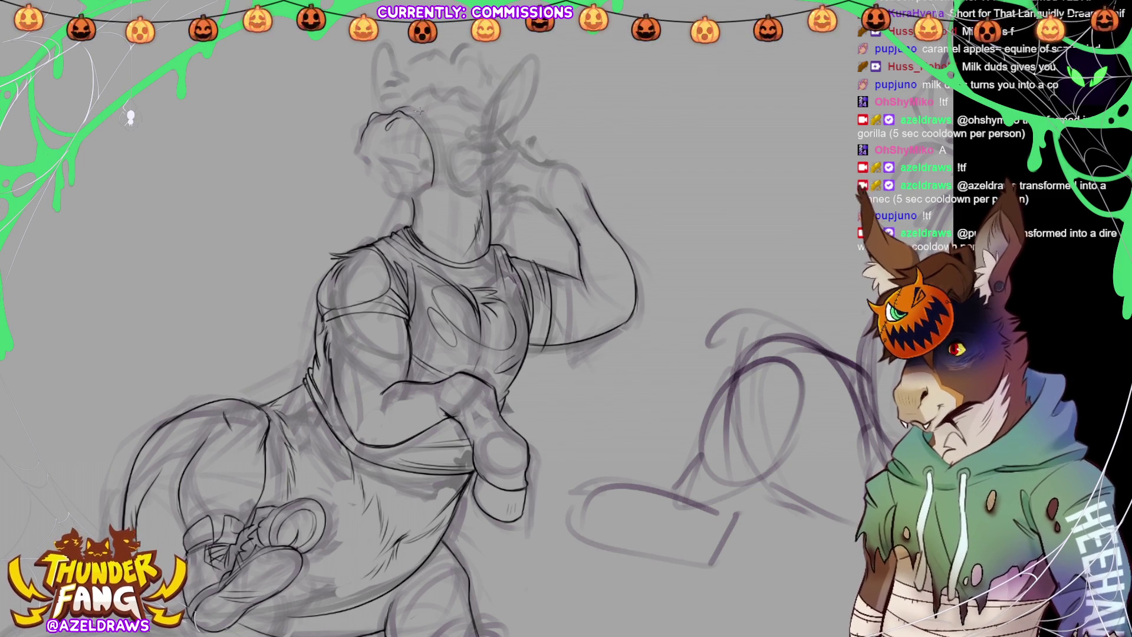
pyautogui.moveTo(435, 126); pyautogui.dragTo(439, 184)
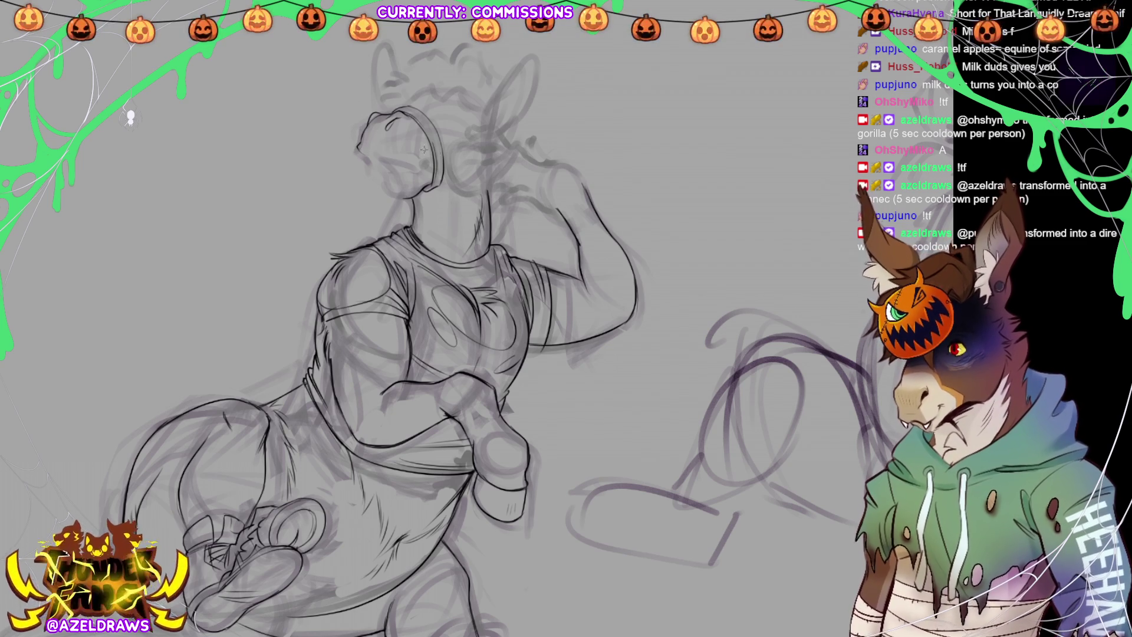
pyautogui.moveTo(358, 152); pyautogui.dragTo(372, 157)
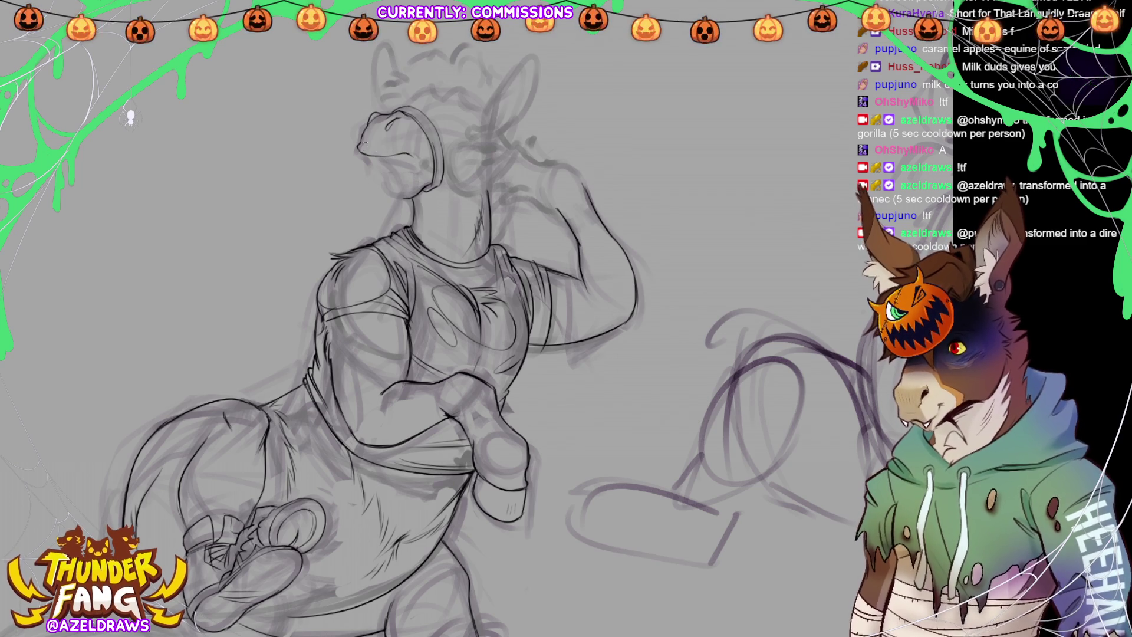
pyautogui.moveTo(360, 144); pyautogui.dragTo(376, 151)
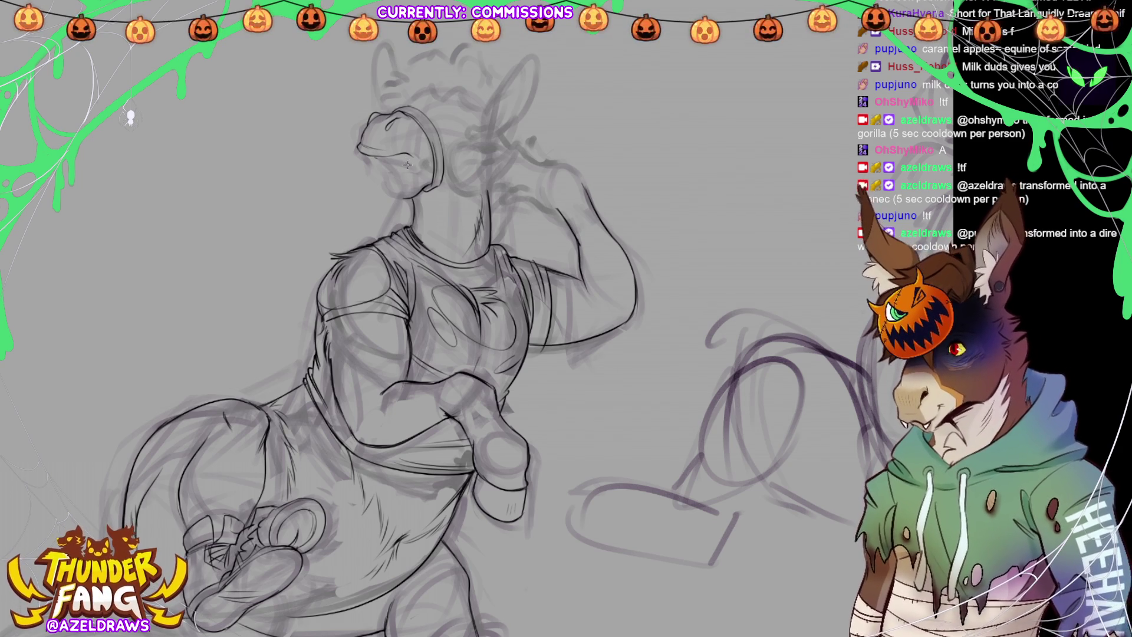
# Draw the earcup's small ring and the headphone band, then touch up the headphone lines.
pyautogui.moveTo(421, 167)
pyautogui.mouseDown()
pyautogui.moveTo(434, 161)
pyautogui.moveTo(423, 152)
pyautogui.moveTo(422, 170)
pyautogui.mouseUp()
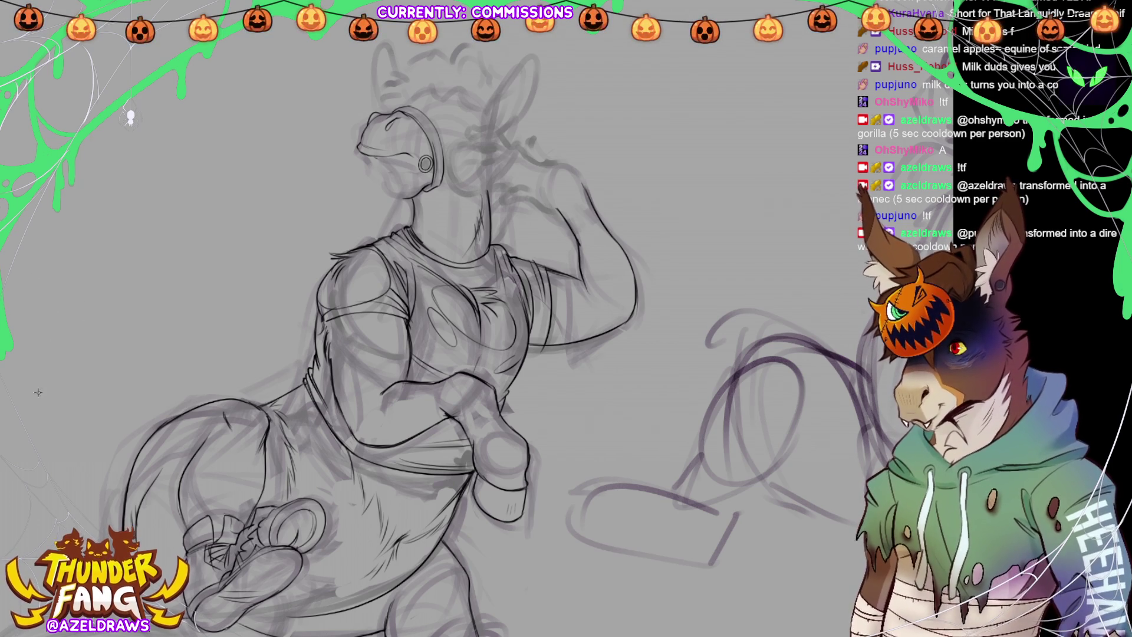
pyautogui.moveTo(374, 156); pyautogui.dragTo(422, 165)
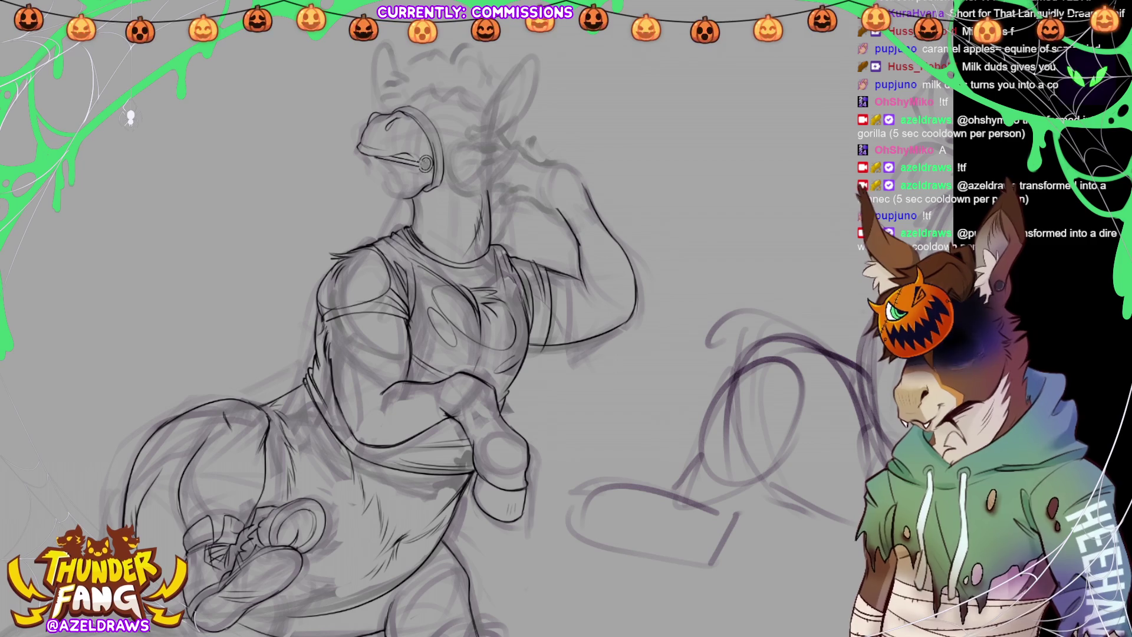
pyautogui.moveTo(419, 165); pyautogui.dragTo(423, 158)
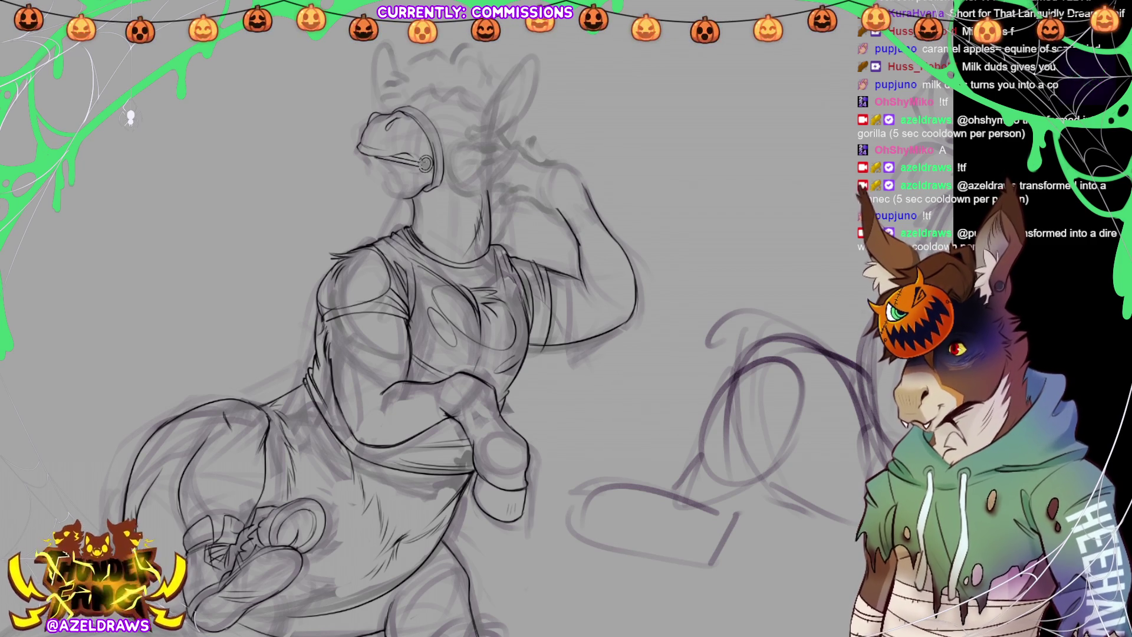
pyautogui.moveTo(425, 163); pyautogui.dragTo(423, 164)
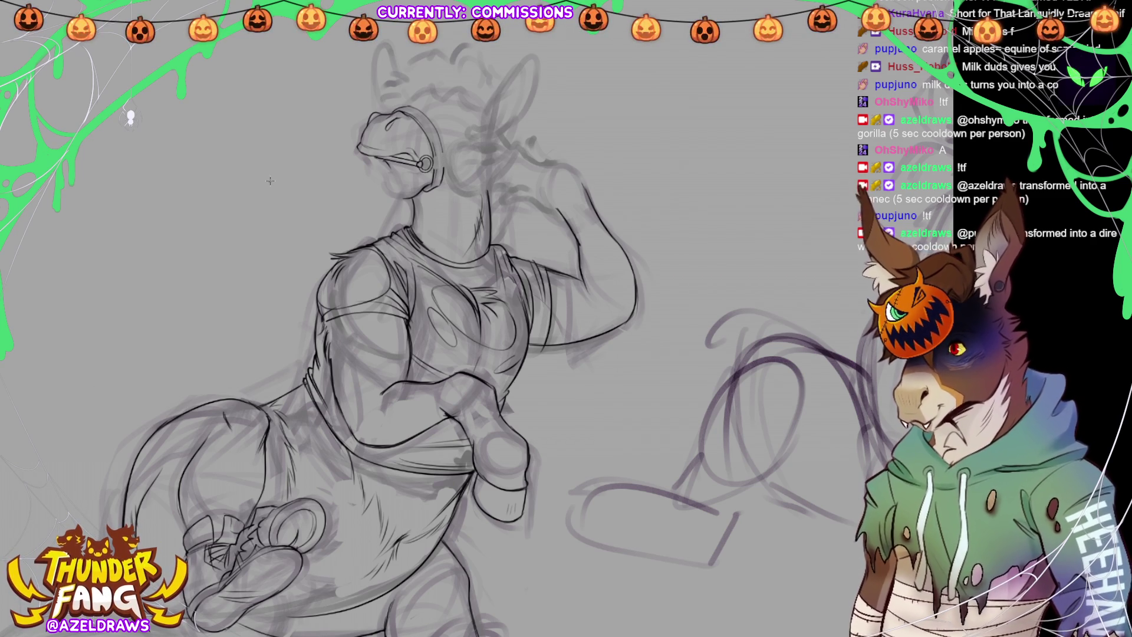
pyautogui.scroll(2, 481, 320)
# Ink the headphone band extending up from the earcup, redrawing it once.
pyautogui.scroll(5, 449, 354)
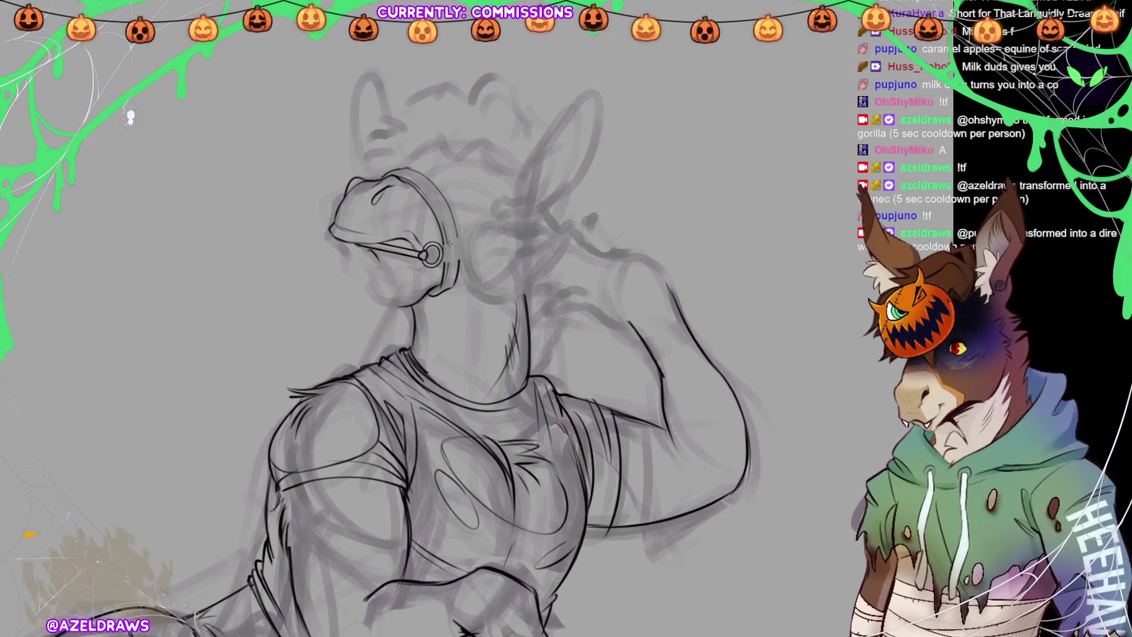
pyautogui.moveTo(443, 242); pyautogui.dragTo(519, 210)
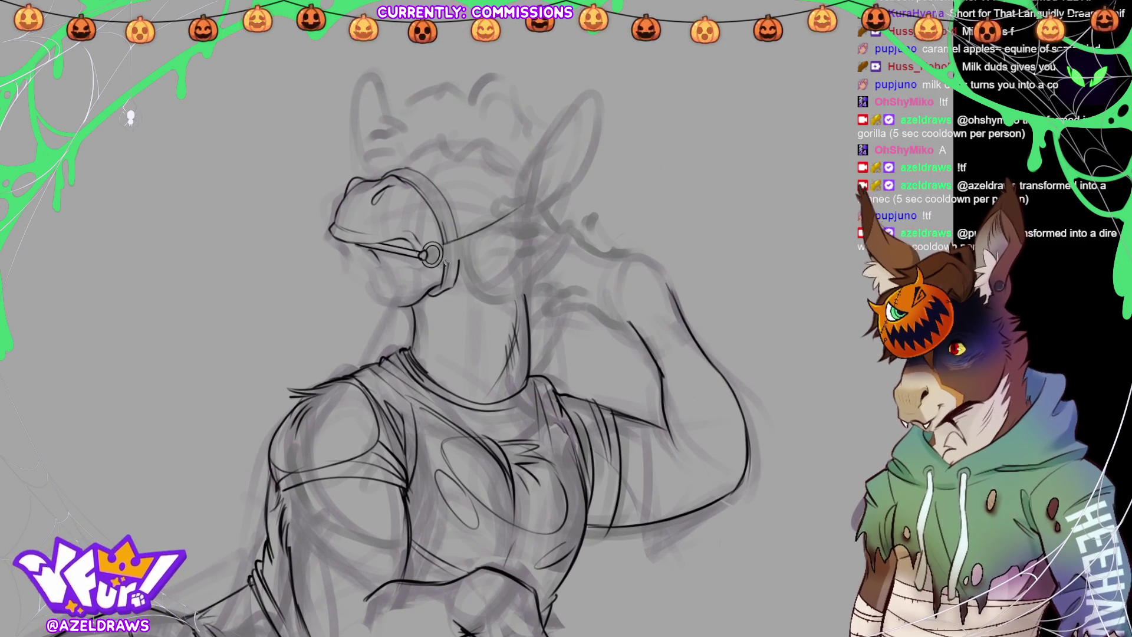
pyautogui.hotkey('ctrl', 'z')
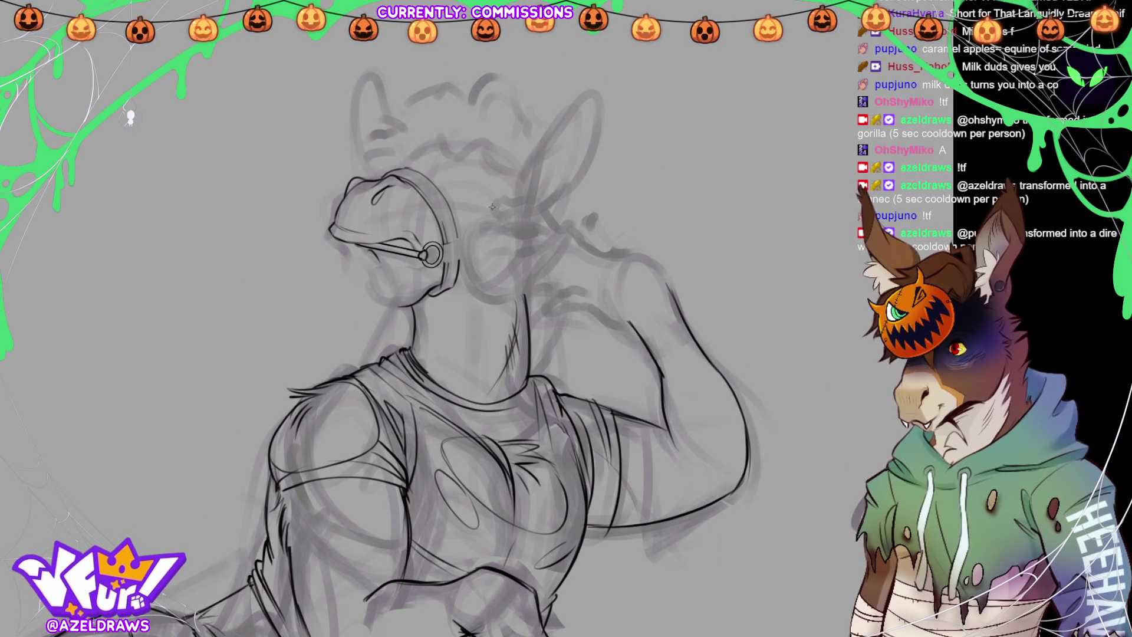
pyautogui.moveTo(456, 238); pyautogui.dragTo(506, 186)
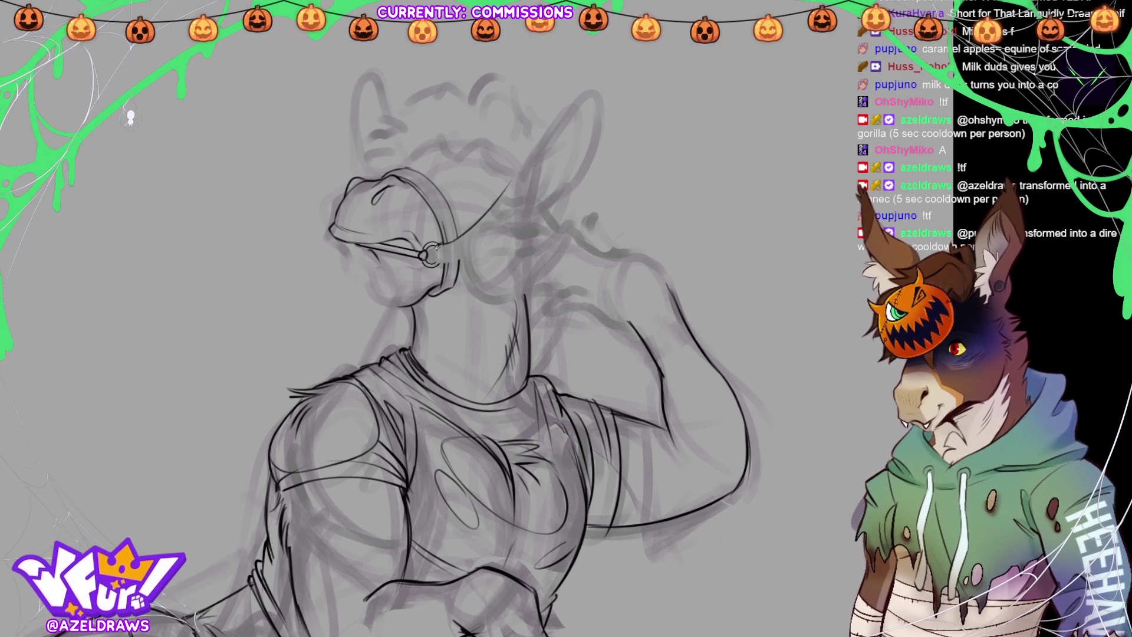
# Ink a clean earcup-to-ear line, then trace the chin and jaw contour beneath the muzzle.
pyautogui.moveTo(469, 253); pyautogui.dragTo(518, 199)
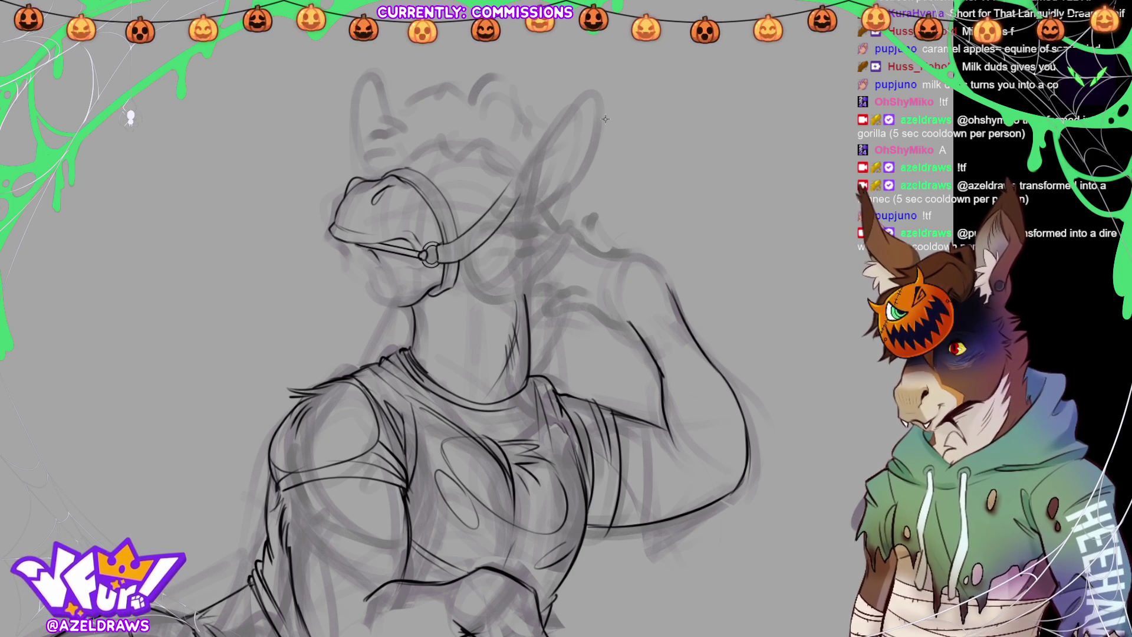
pyautogui.hotkey('ctrl', 'z')
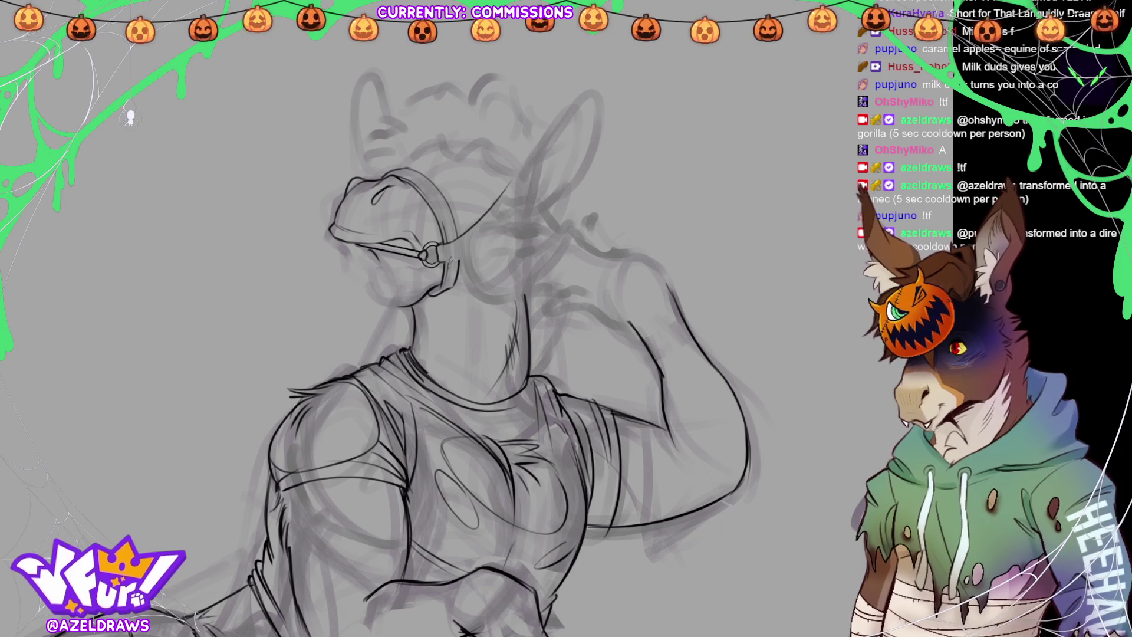
pyautogui.moveTo(447, 259)
pyautogui.mouseDown()
pyautogui.moveTo(501, 217)
pyautogui.moveTo(520, 179)
pyautogui.mouseUp()
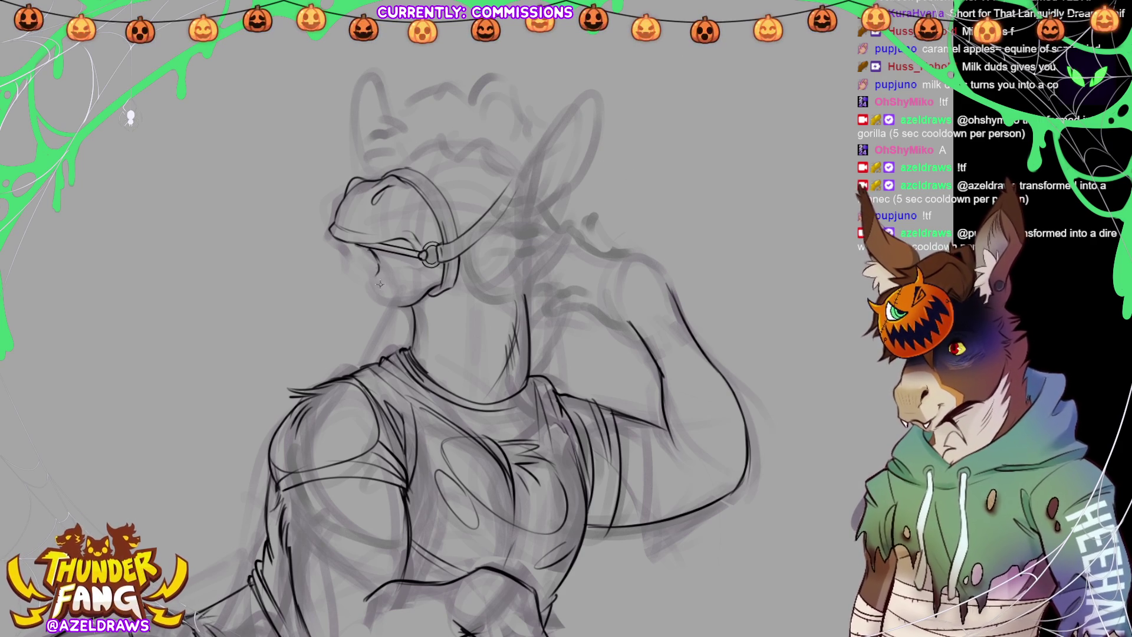
pyautogui.moveTo(375, 271); pyautogui.dragTo(395, 306)
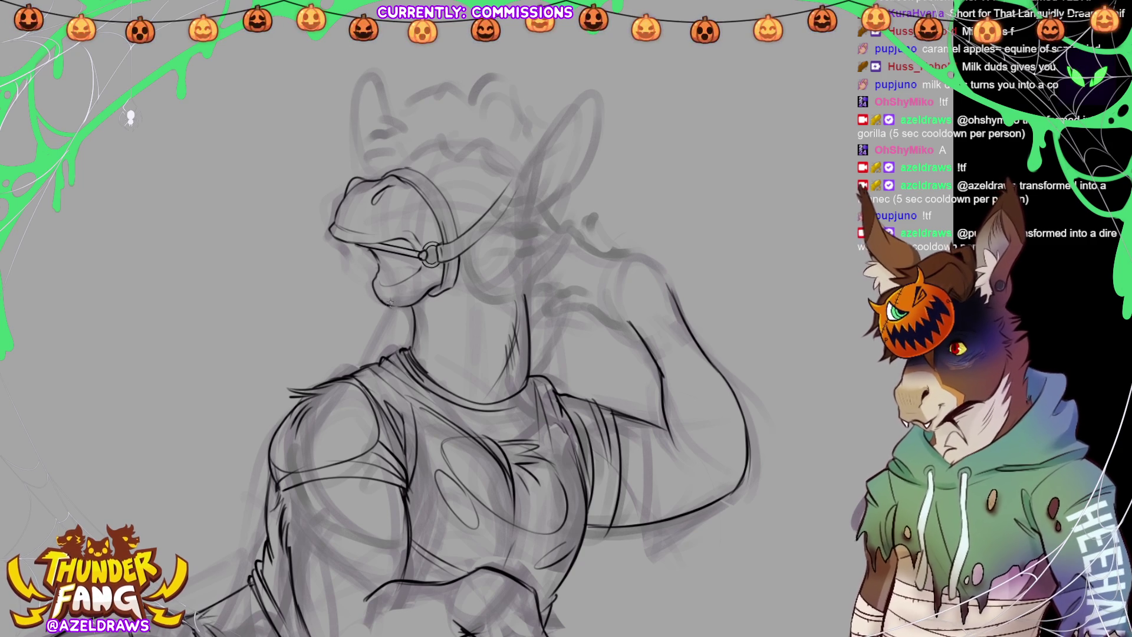
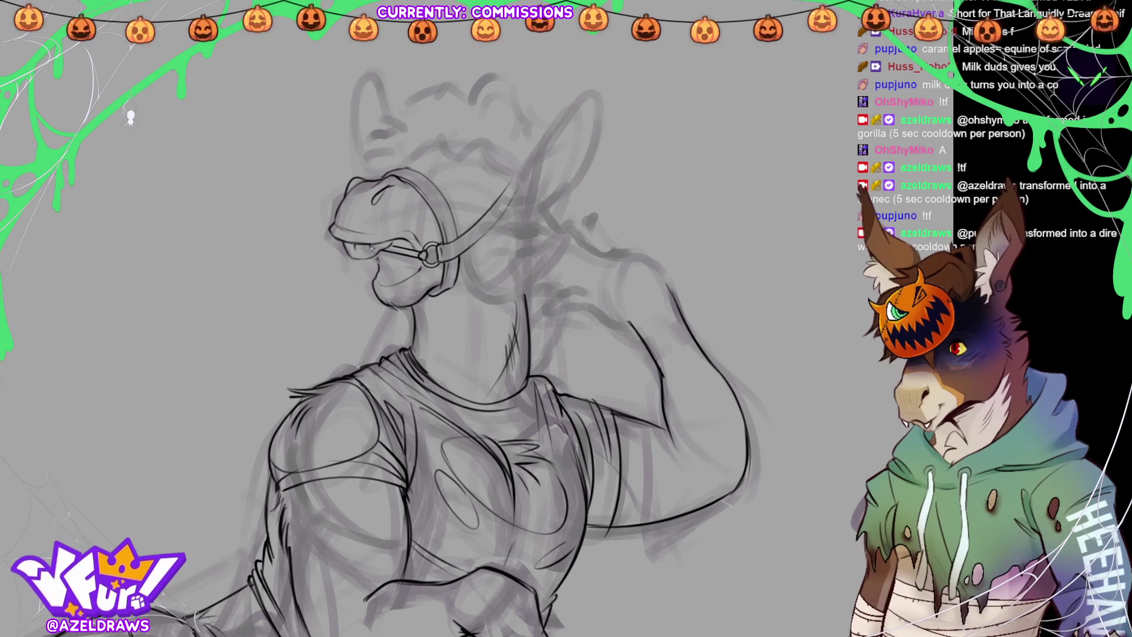
# Fit the canvas to the window to show the donkey beside the rough second-figure sketch.
pyautogui.hotkey('ctrl', '0')
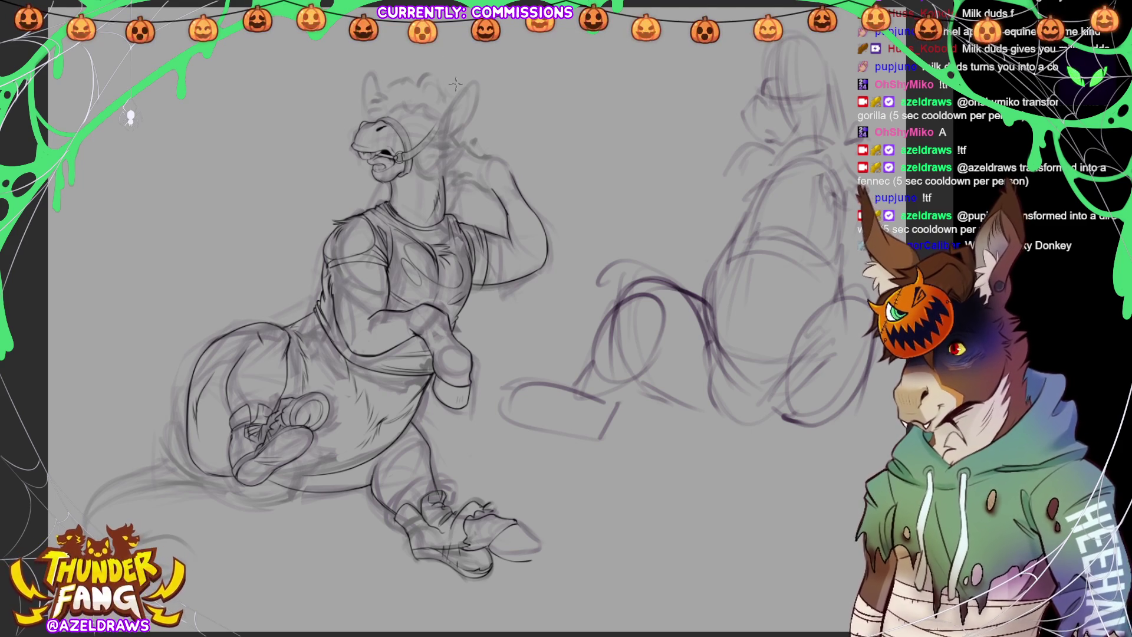
pyautogui.scroll(1, 515, 294)
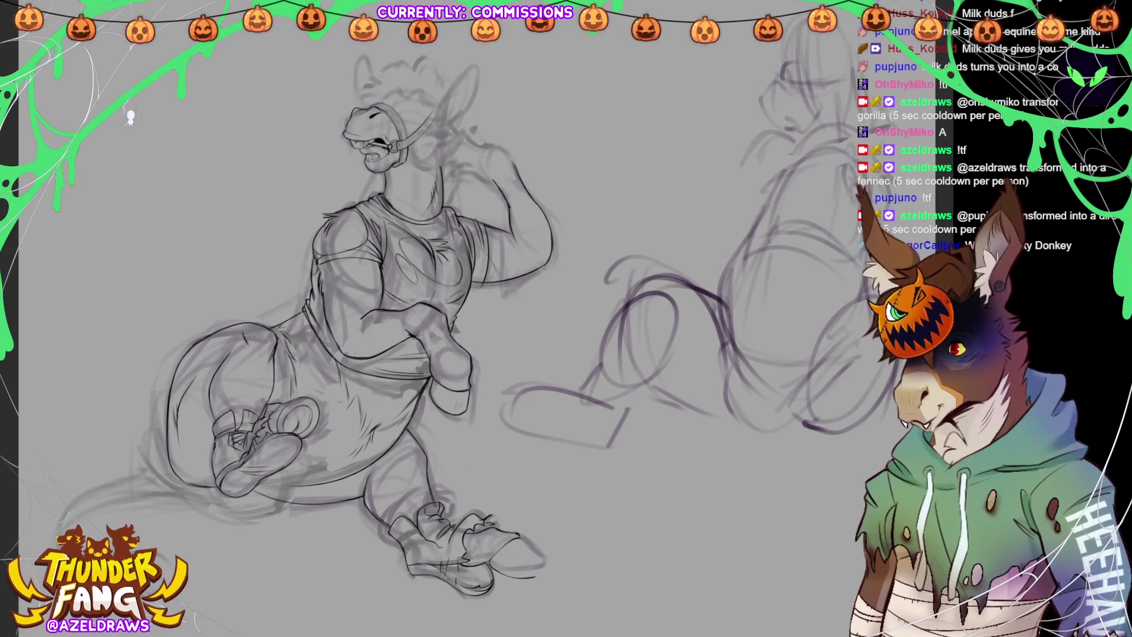
# Zoom in until the donkey's head, torso and raised arm fill the view.
pyautogui.scroll(2, 312, 88)
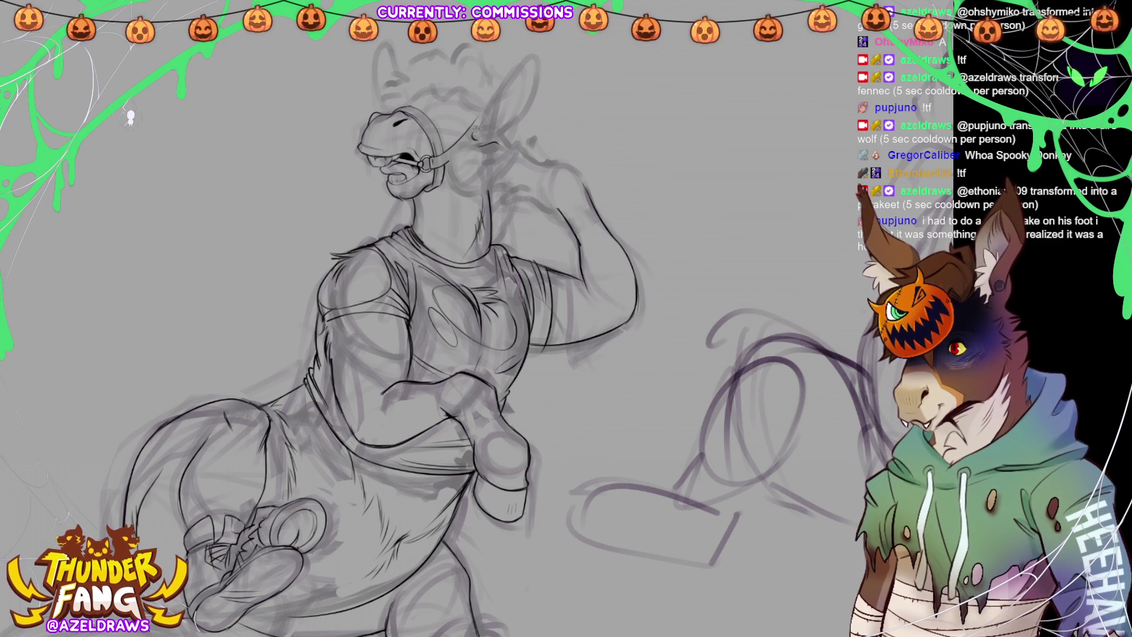
# Ink dark strokes over the donkey's ear and along the top of its head.
pyautogui.moveTo(476, 131)
pyautogui.mouseDown()
pyautogui.moveTo(492, 125)
pyautogui.moveTo(510, 139)
pyautogui.moveTo(490, 141)
pyautogui.moveTo(514, 143)
pyautogui.mouseUp()
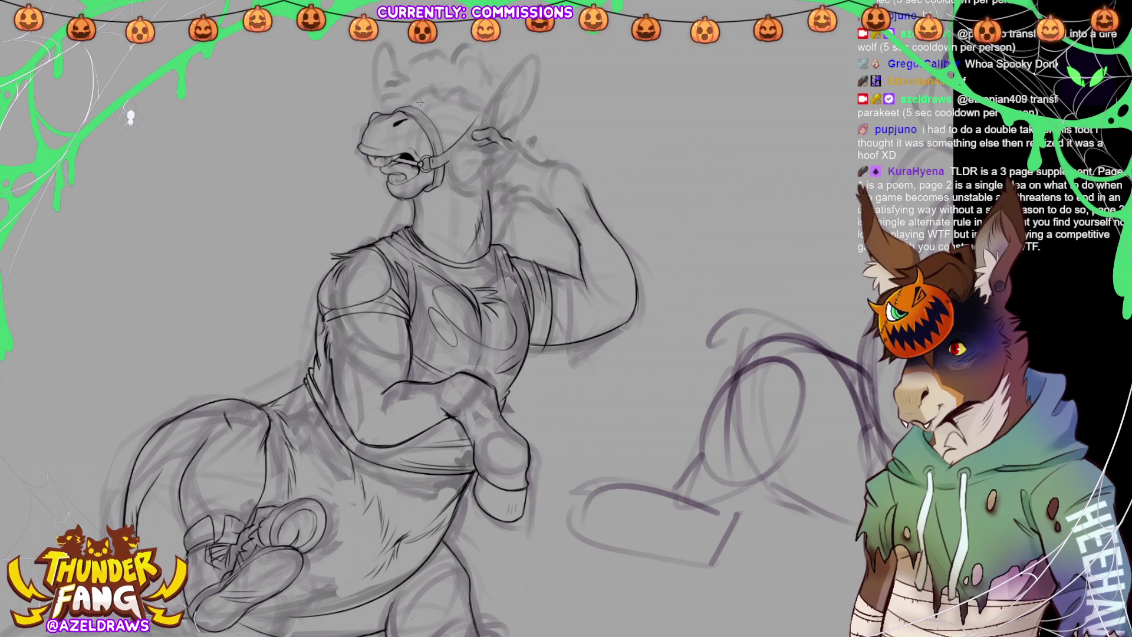
pyautogui.moveTo(407, 106)
pyautogui.mouseDown()
pyautogui.moveTo(440, 112)
pyautogui.moveTo(430, 96)
pyautogui.mouseUp()
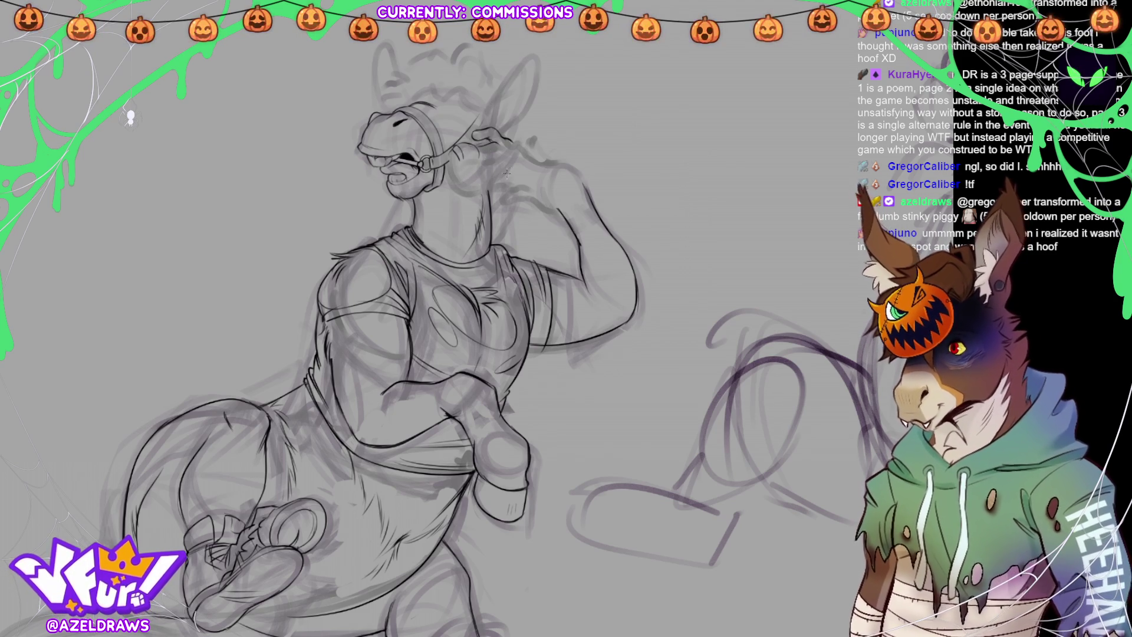
# Draw a line below the harness side piece by the jaw and a small stroke near the raised hand.
pyautogui.moveTo(458, 163); pyautogui.dragTo(462, 180)
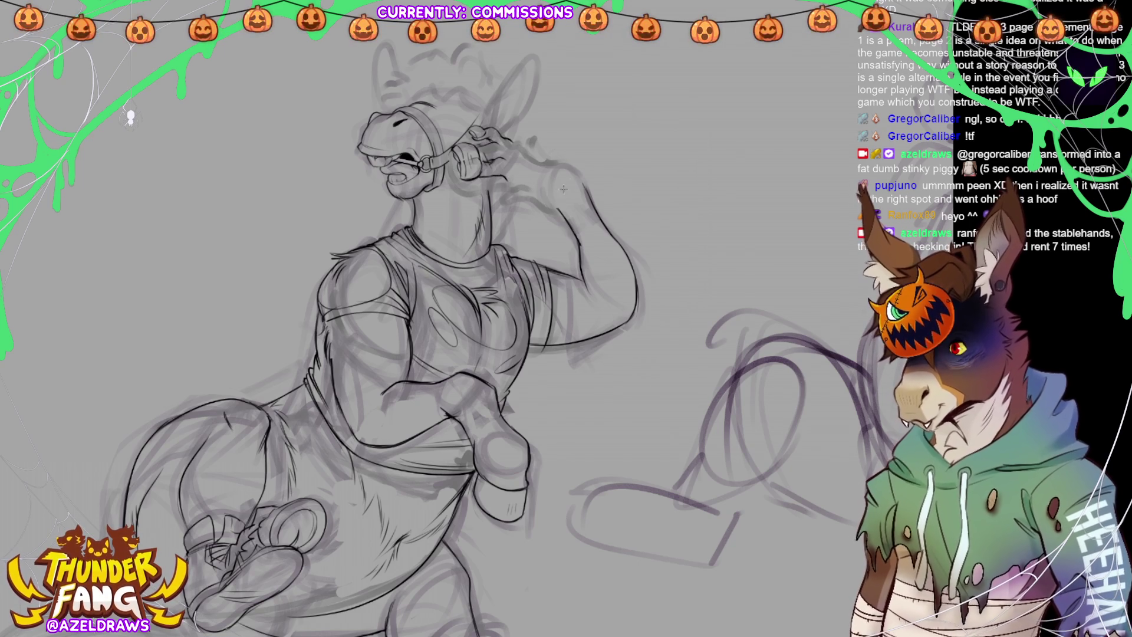
pyautogui.moveTo(518, 178)
pyautogui.mouseDown()
pyautogui.moveTo(502, 189)
pyautogui.moveTo(517, 193)
pyautogui.mouseUp()
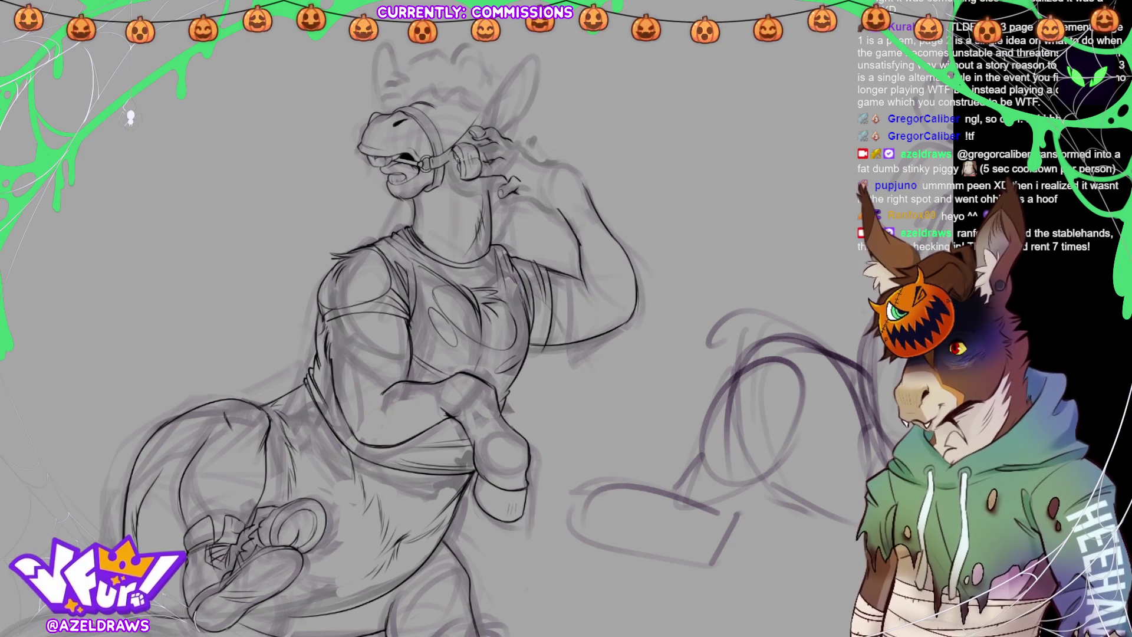
# Erase stray harness side-piece lines, then sketch the raised hand's fingertips and arm strokes.
pyautogui.moveTo(458, 160); pyautogui.dragTo(462, 173)
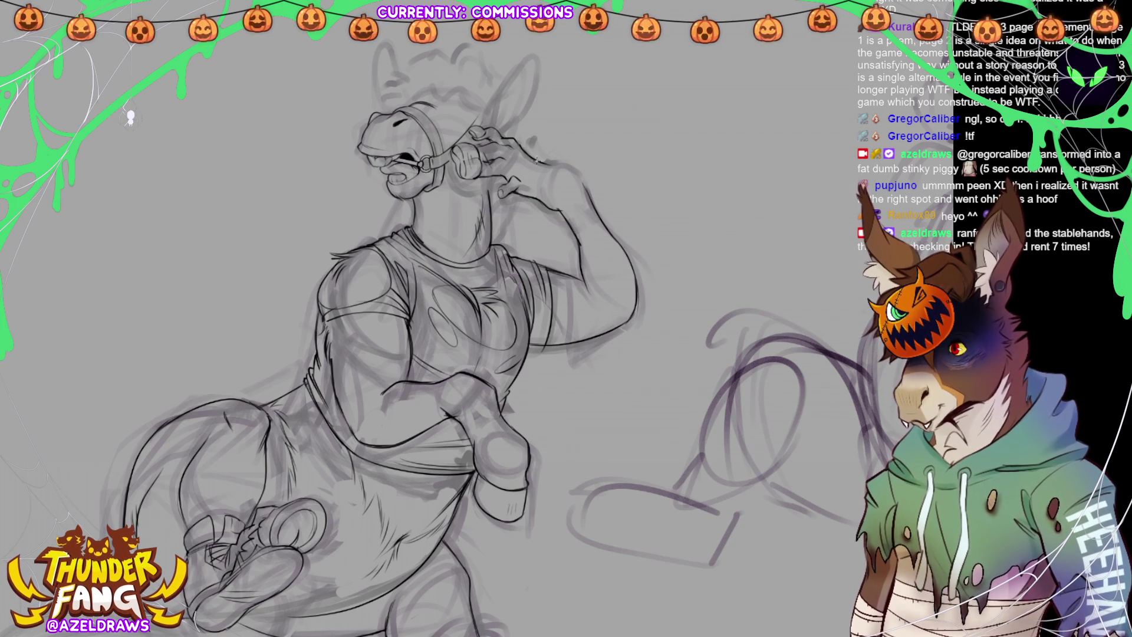
pyautogui.moveTo(534, 163)
pyautogui.mouseDown()
pyautogui.moveTo(534, 141)
pyautogui.moveTo(590, 196)
pyautogui.moveTo(560, 151)
pyautogui.moveTo(548, 178)
pyautogui.mouseUp()
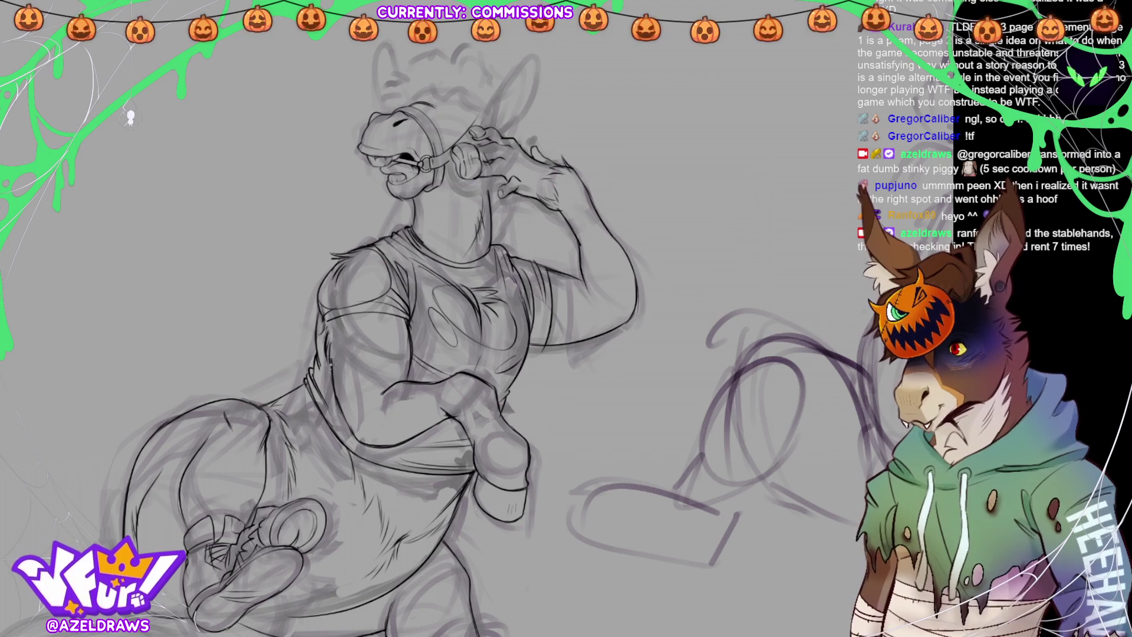
pyautogui.moveTo(350, 354)
pyautogui.mouseDown()
pyautogui.moveTo(391, 342)
pyautogui.moveTo(404, 367)
pyautogui.mouseUp()
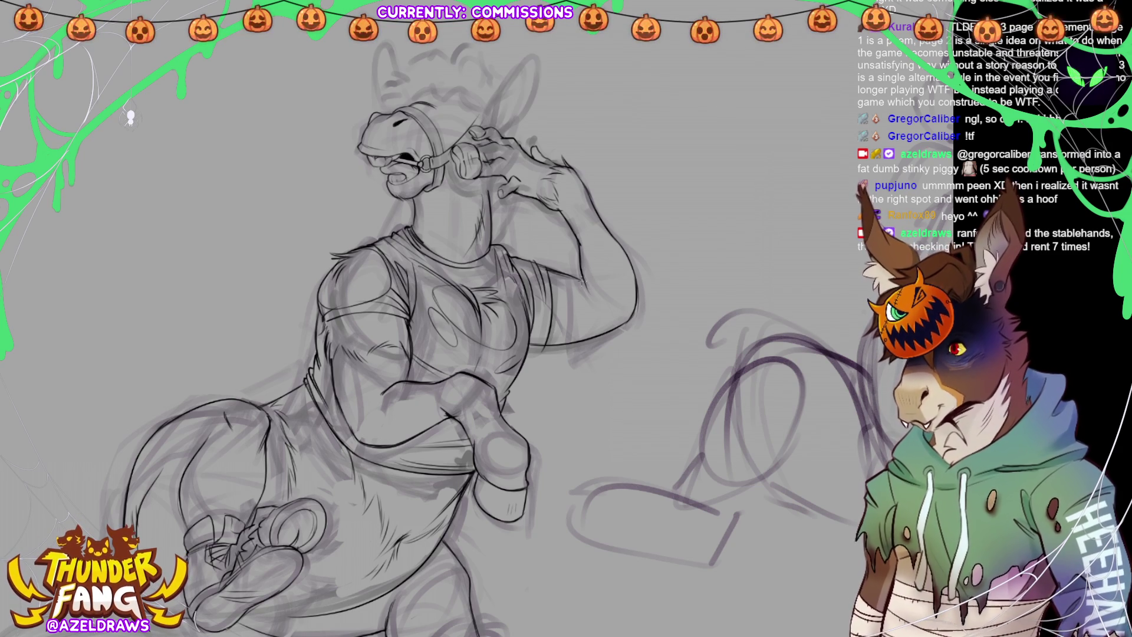
# Ink the arm outline, then trace the raised ear's outline and its inner line.
pyautogui.moveTo(586, 271); pyautogui.dragTo(582, 296)
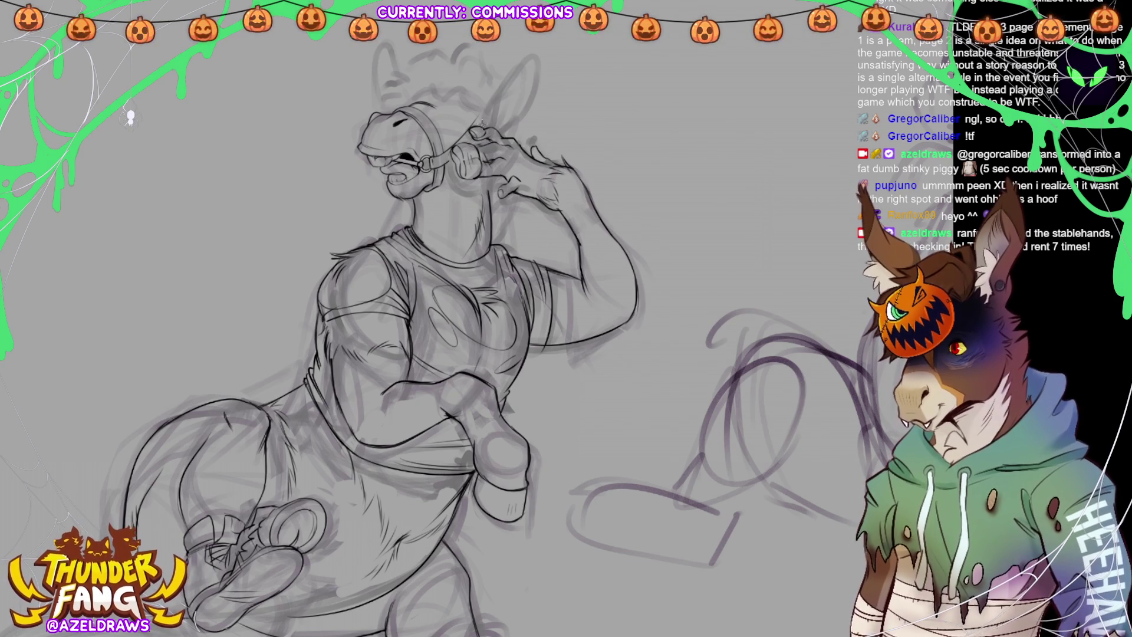
pyautogui.moveTo(500, 89)
pyautogui.mouseDown()
pyautogui.moveTo(538, 57)
pyautogui.moveTo(526, 118)
pyautogui.mouseUp()
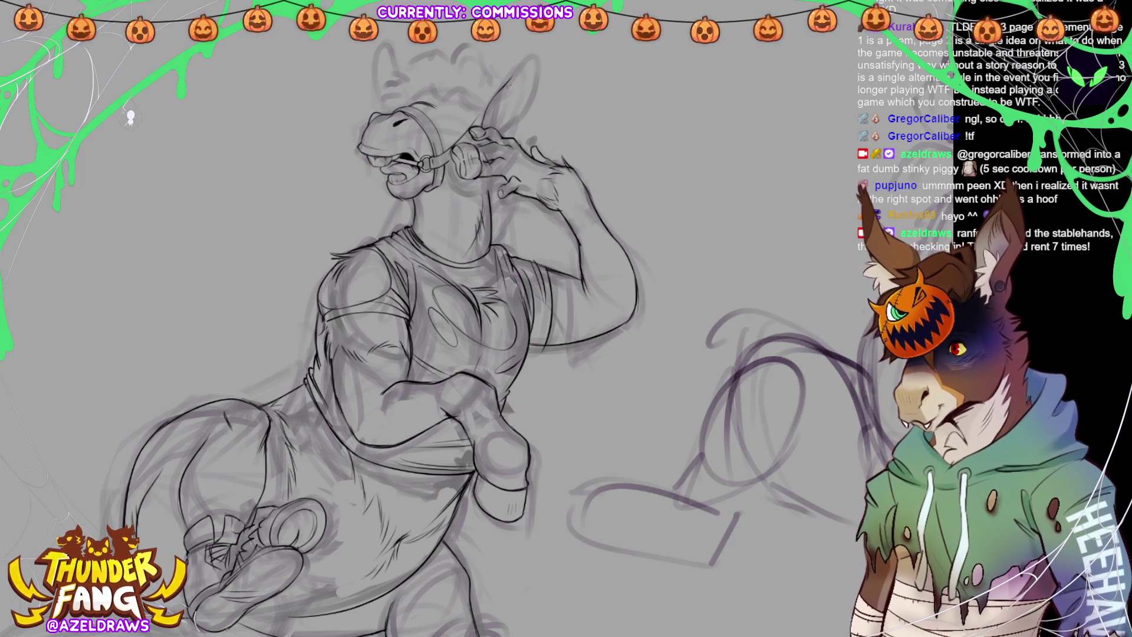
pyautogui.moveTo(516, 65)
pyautogui.mouseDown()
pyautogui.moveTo(507, 86)
pyautogui.moveTo(527, 56)
pyautogui.moveTo(537, 64)
pyautogui.moveTo(529, 110)
pyautogui.moveTo(506, 135)
pyautogui.mouseUp()
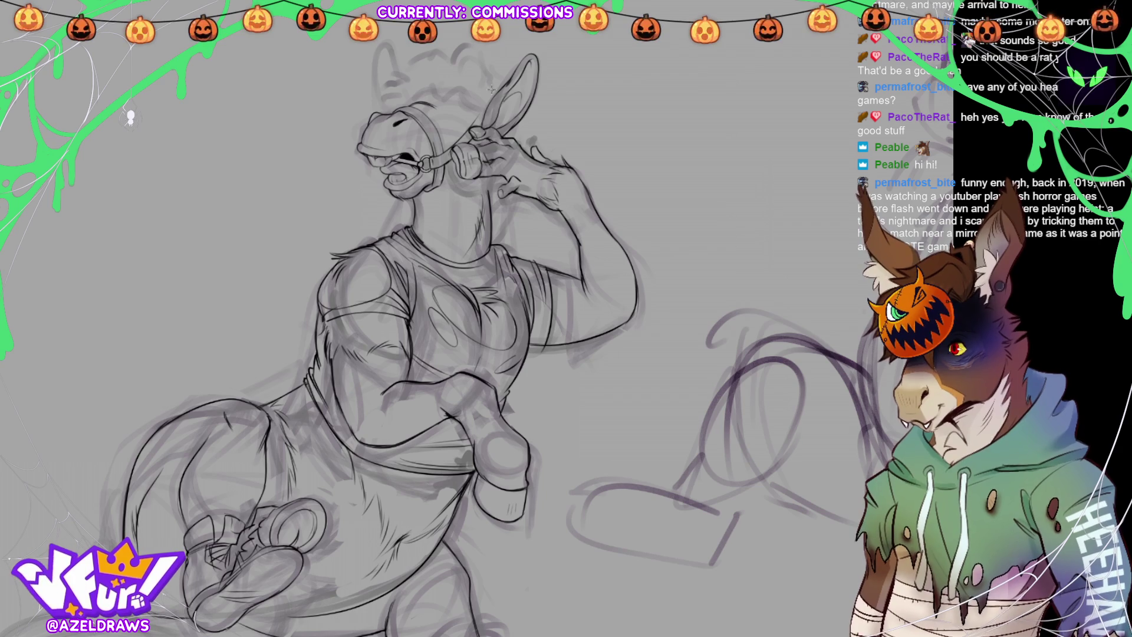
# Draw the eyelid line across the closed eye and the first hair strokes on the forehead.
pyautogui.moveTo(467, 110); pyautogui.dragTo(472, 124)
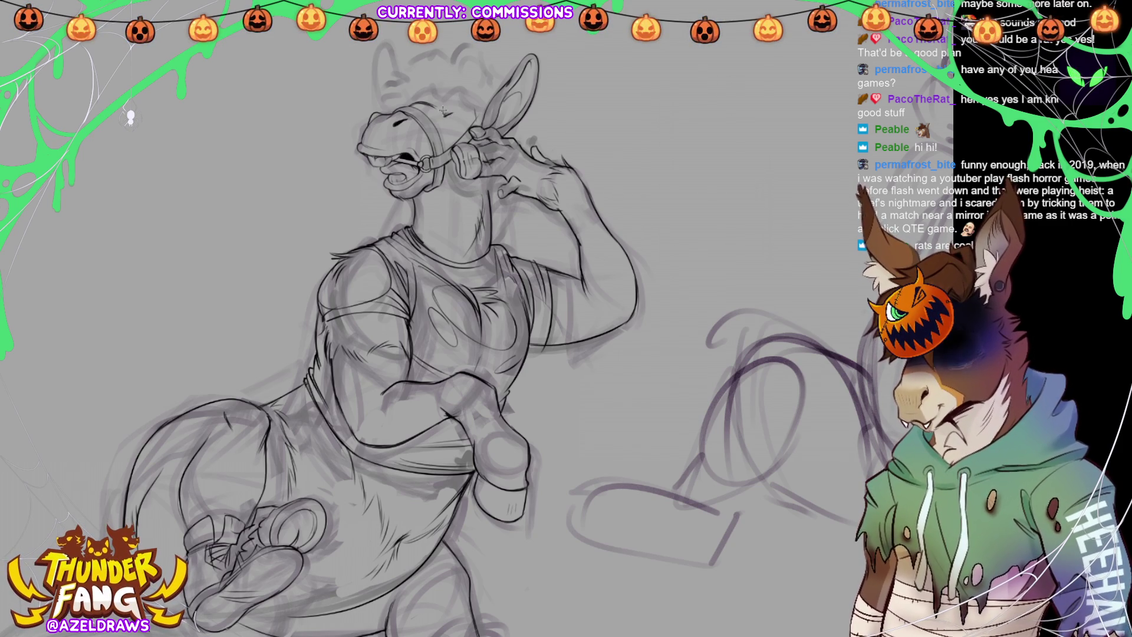
pyautogui.moveTo(442, 114); pyautogui.dragTo(464, 114)
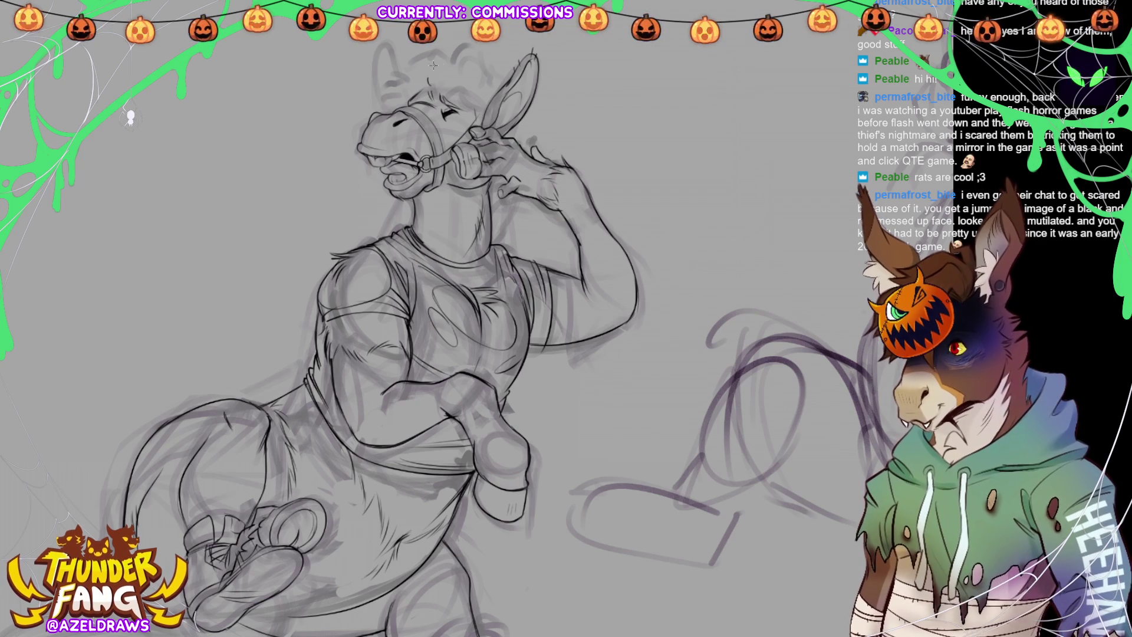
pyautogui.moveTo(420, 86); pyautogui.dragTo(432, 91)
pyautogui.moveTo(459, 87); pyautogui.dragTo(471, 102)
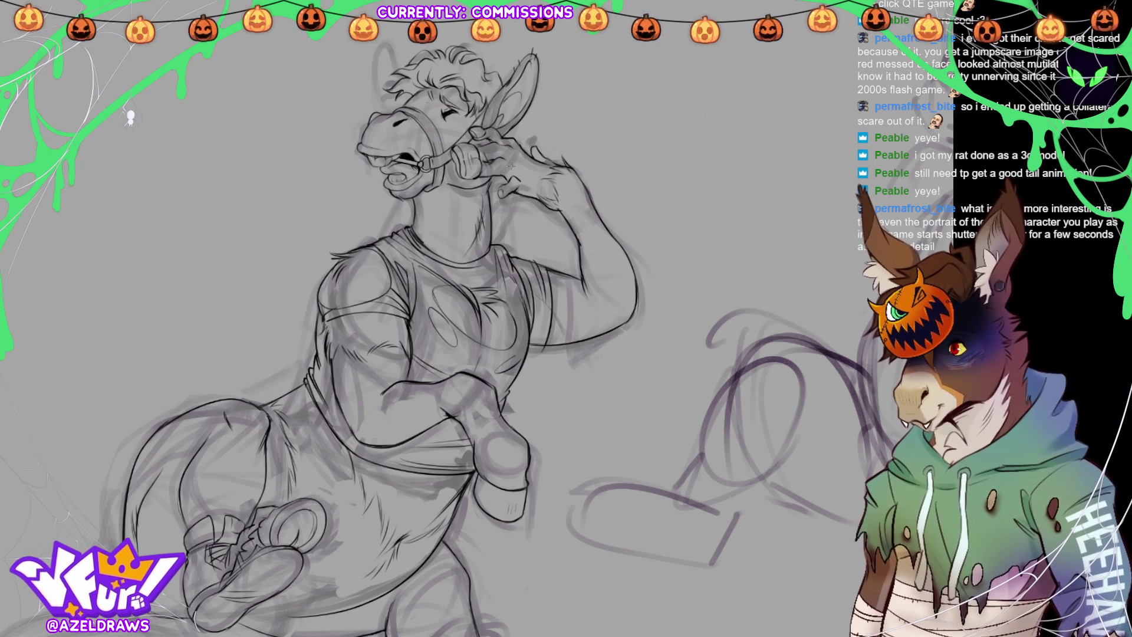
# Lasso-select the area around the donkey's closed eye.
pyautogui.moveTo(446, 128)
pyautogui.mouseDown()
pyautogui.moveTo(449, 88)
pyautogui.moveTo(440, 92)
pyautogui.moveTo(450, 121)
pyautogui.mouseUp()
# Move the selected eye a few pixels left and up, then deselect it.
pyautogui.hotkey('ctrl', 't')
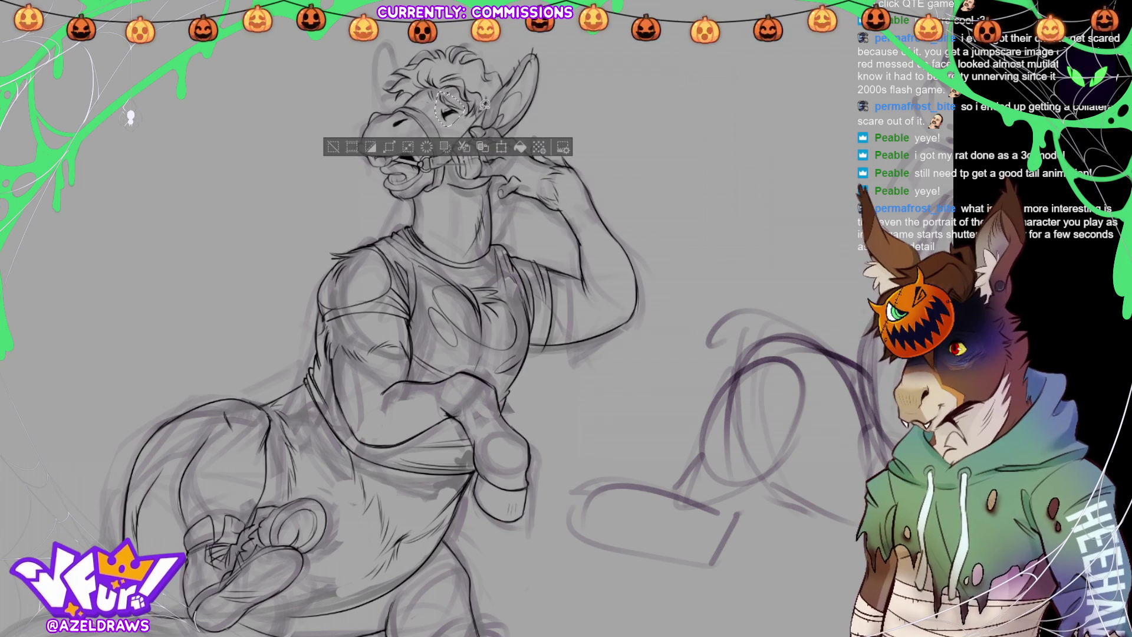
pyautogui.moveTo(460, 125); pyautogui.dragTo(455, 122)
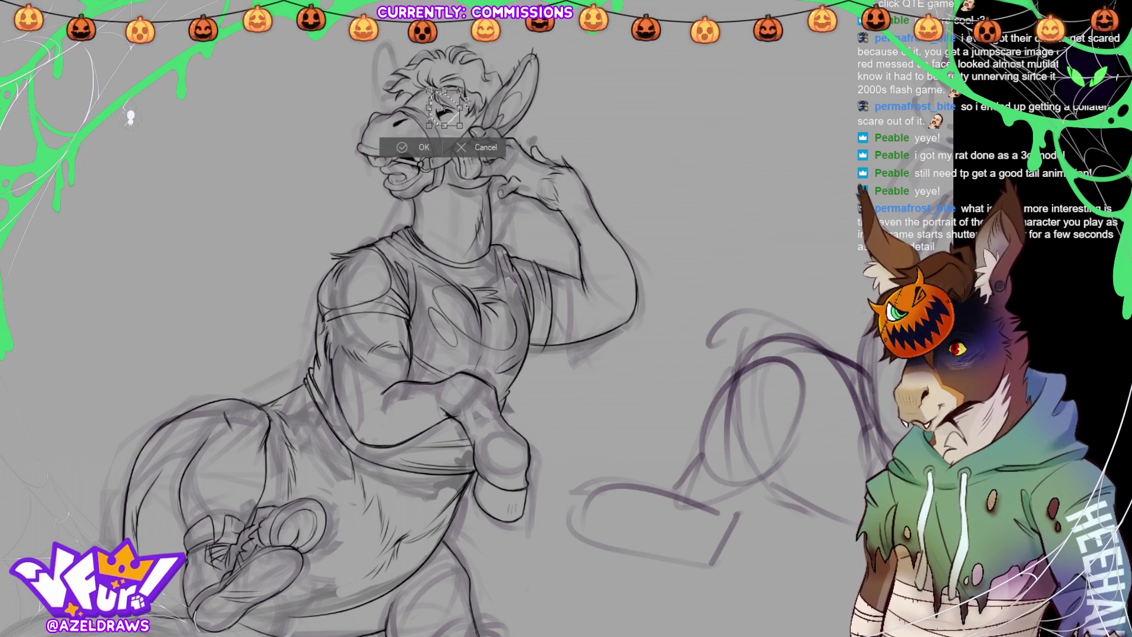
pyautogui.click(415, 146)
pyautogui.click(329, 146)
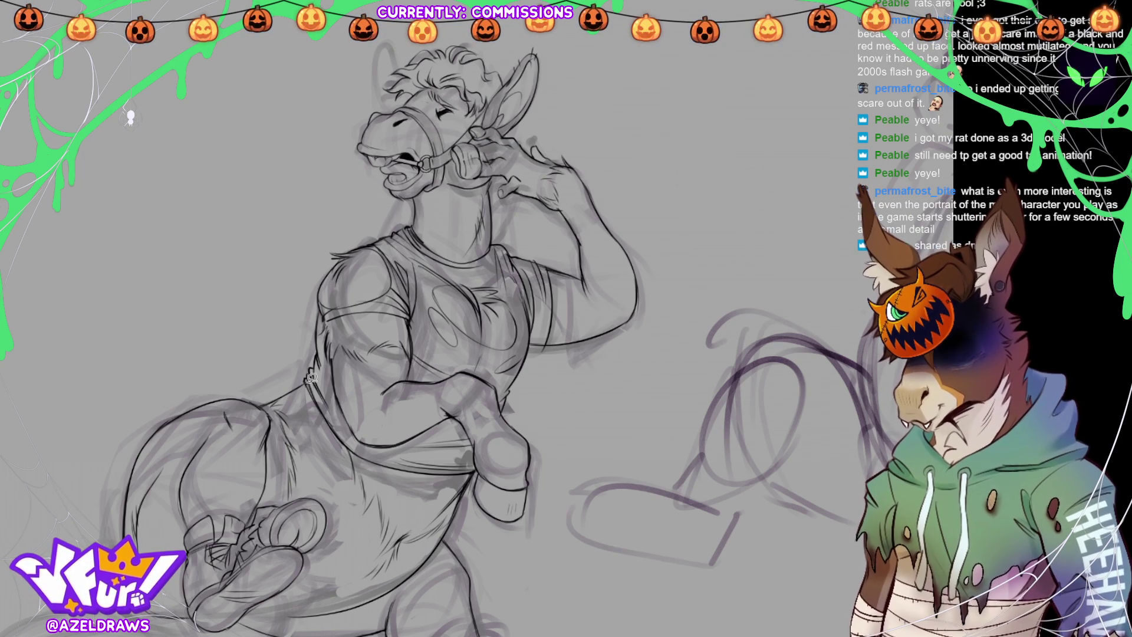
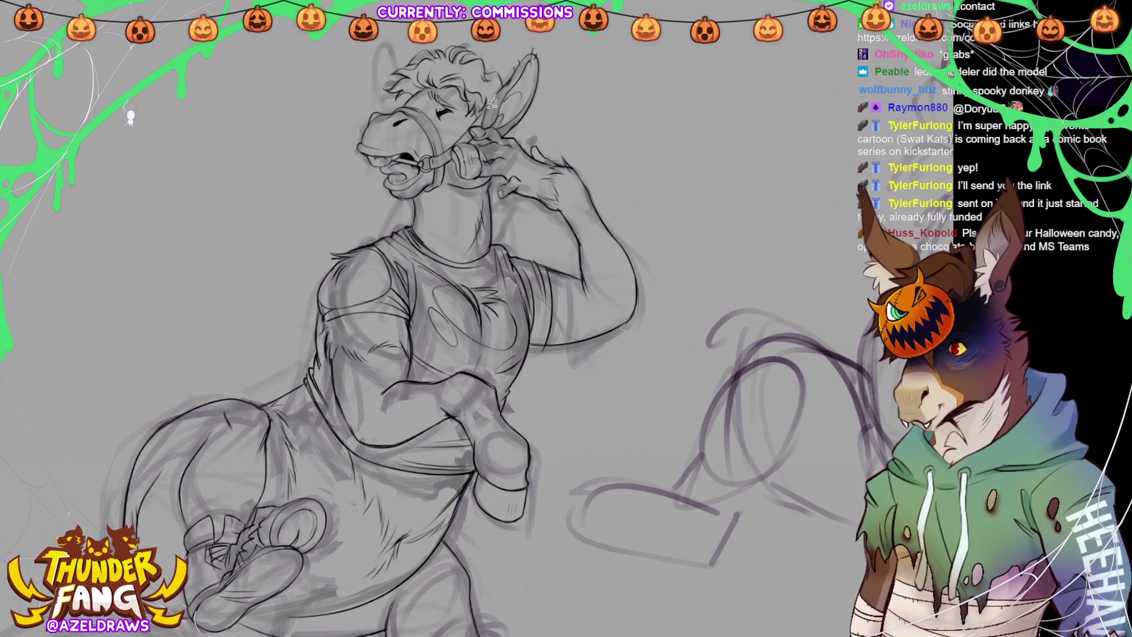
# Lasso the donkey's raised ear and nudge it slightly upward with Scale/Rotate.
pyautogui.moveTo(495, 118)
pyautogui.mouseDown()
pyautogui.moveTo(554, 89)
pyautogui.moveTo(547, 48)
pyautogui.mouseUp()
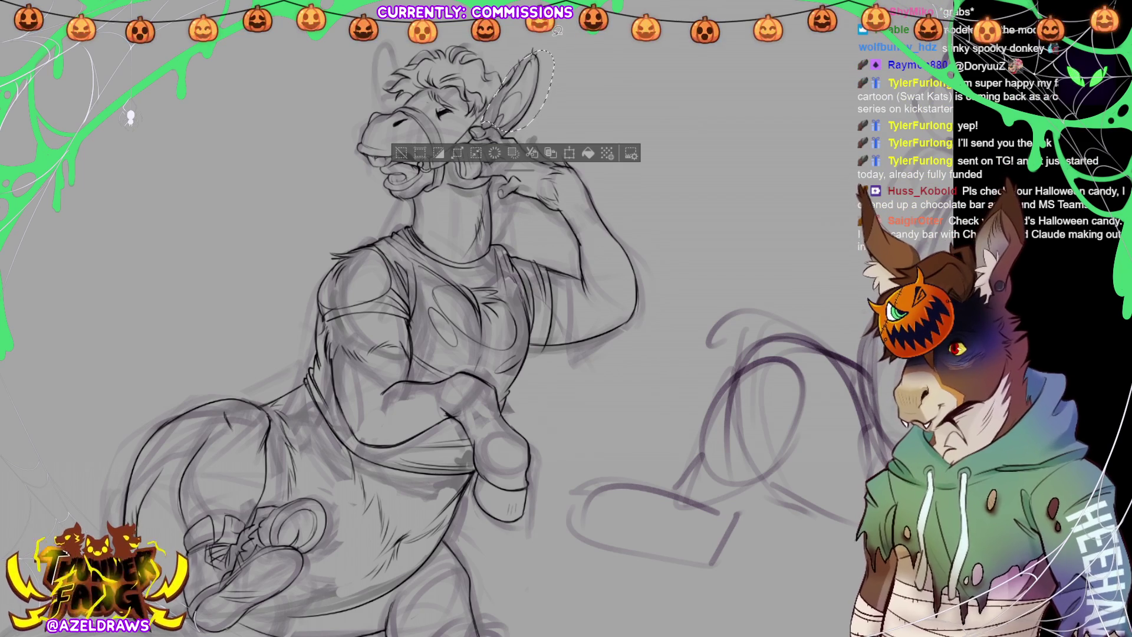
pyautogui.hotkey('ctrl', 'd')
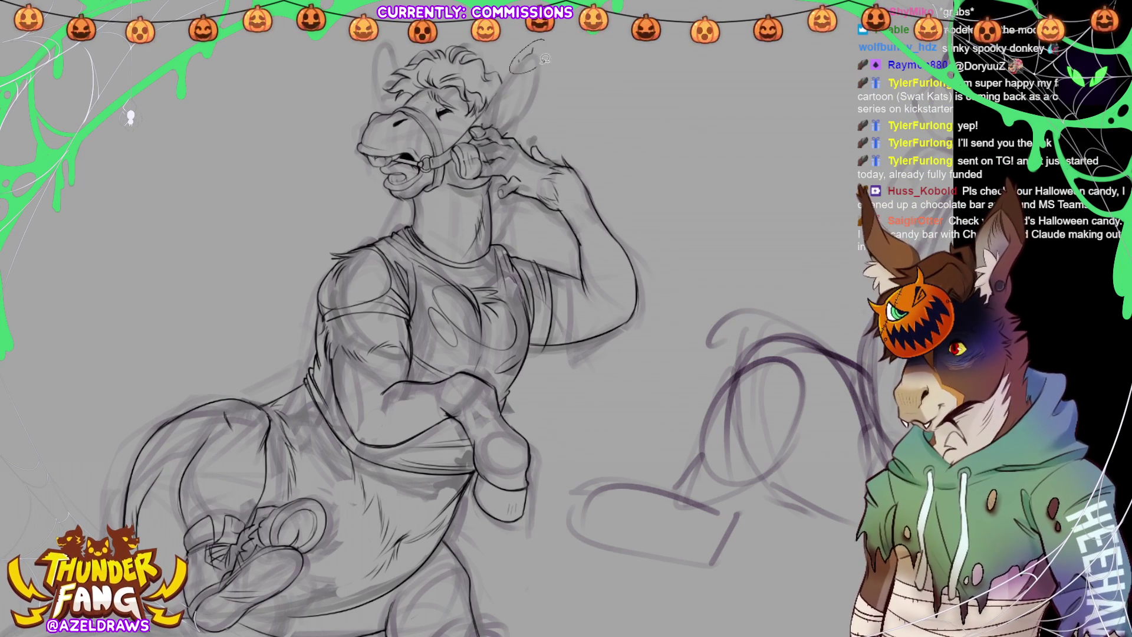
pyautogui.moveTo(534, 65); pyautogui.dragTo(544, 50)
pyautogui.hotkey('ctrl', 'z')
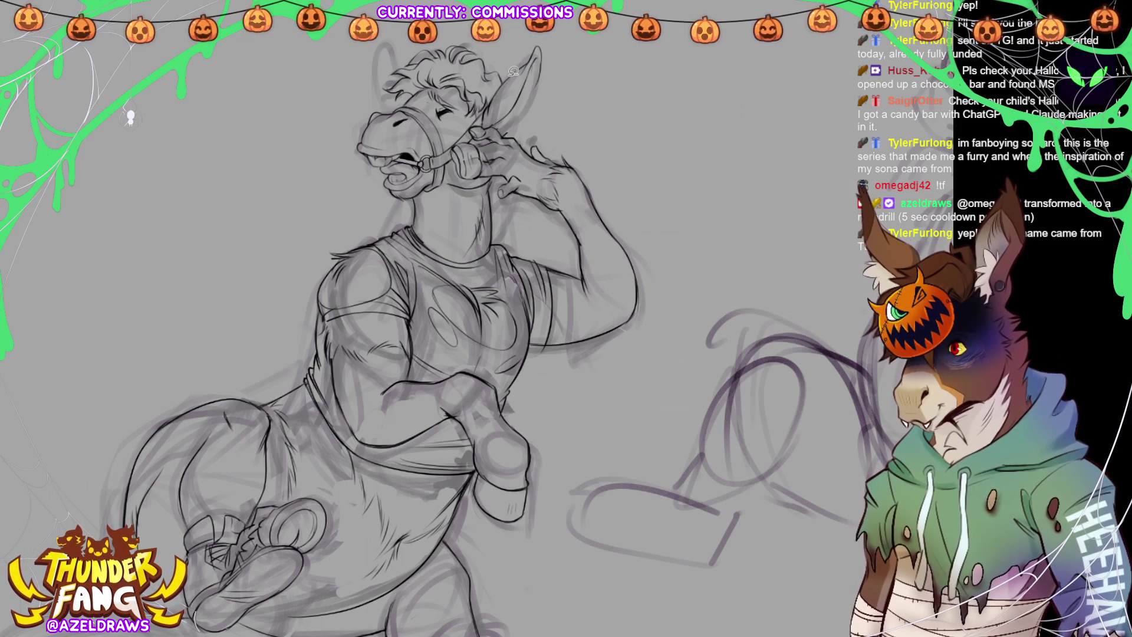
pyautogui.moveTo(493, 97)
pyautogui.mouseDown()
pyautogui.moveTo(481, 121)
pyautogui.moveTo(538, 113)
pyautogui.moveTo(538, 42)
pyautogui.mouseUp()
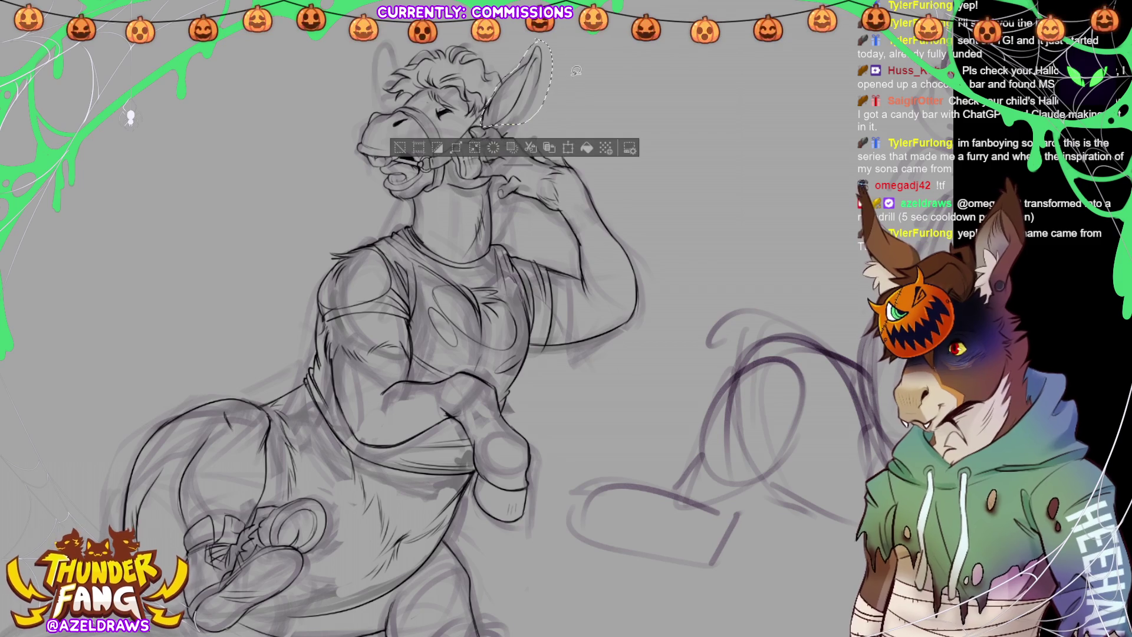
pyautogui.click(568, 147)
pyautogui.moveTo(530, 100); pyautogui.dragTo(533, 95)
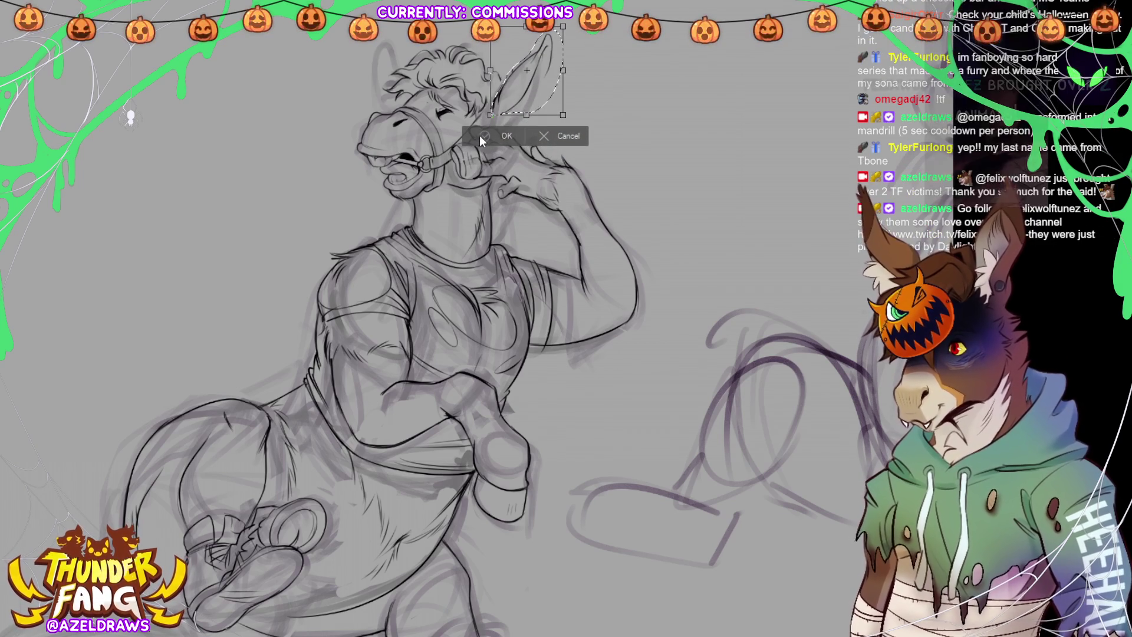
pyautogui.click(484, 135)
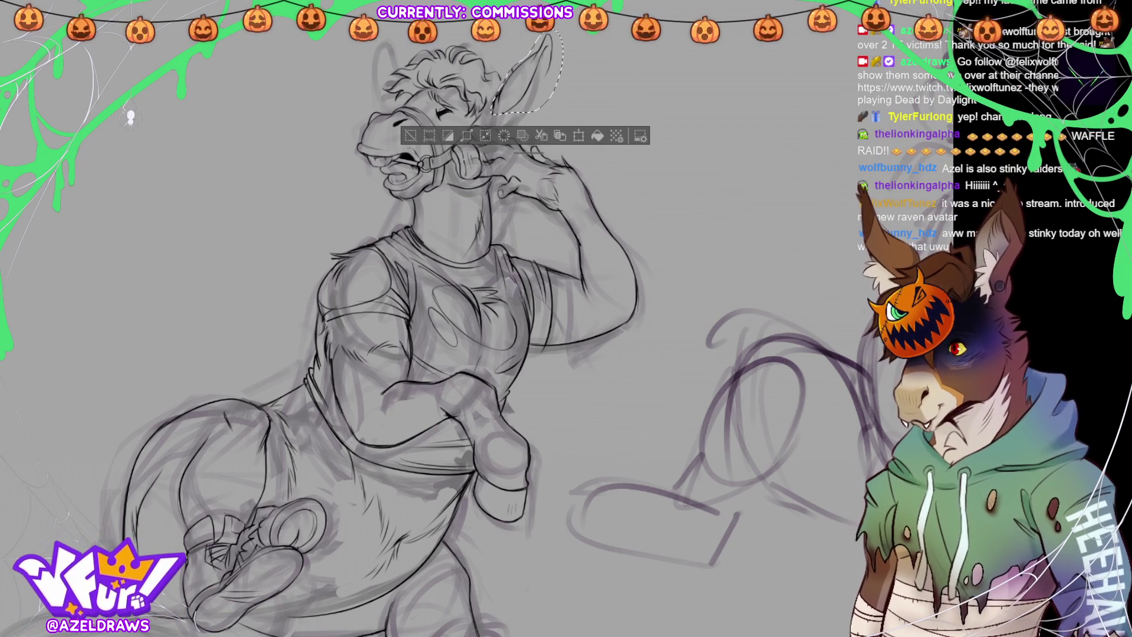
# Zoom out to the whole figure, undo the ear transform, then zoom back in on the head.
pyautogui.hotkey('ctrl', '-')
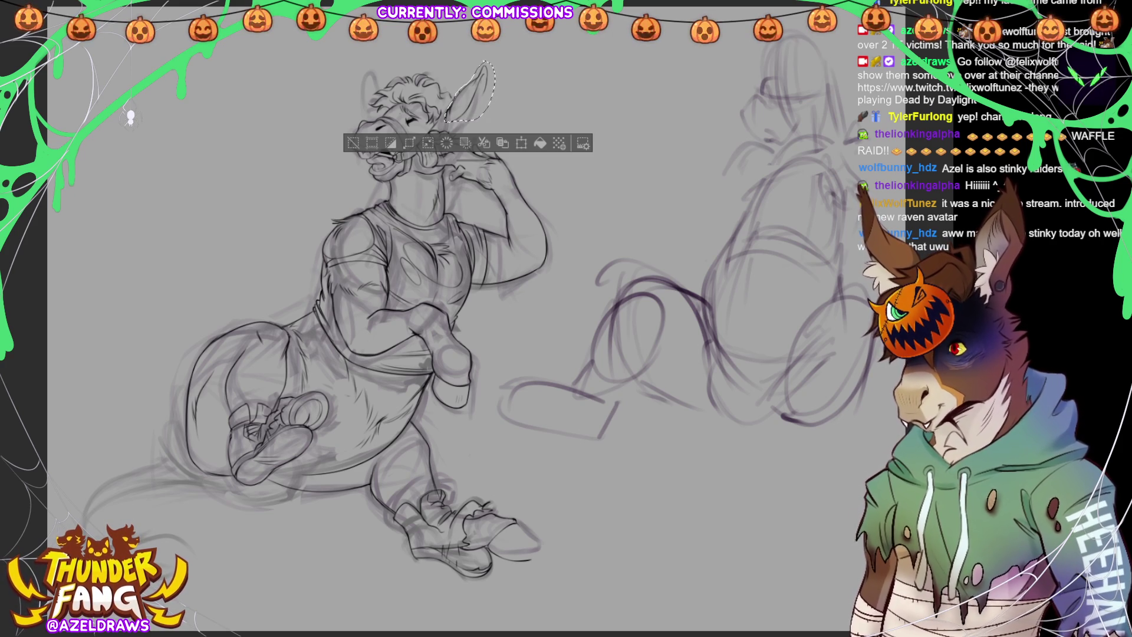
pyautogui.hotkey('ctrl', 'z')
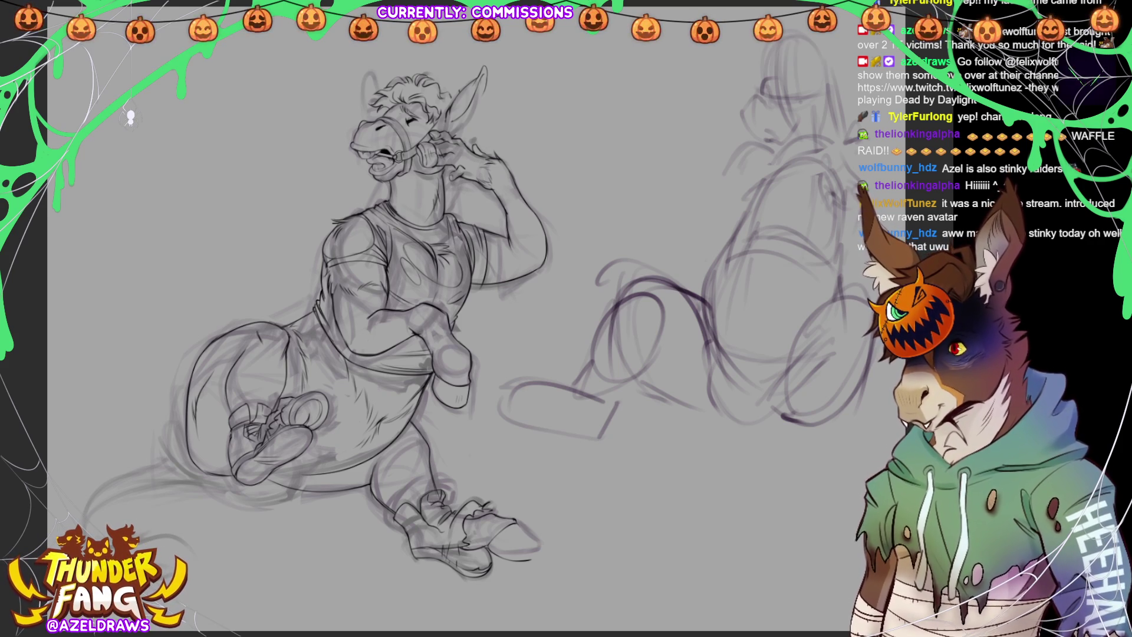
pyautogui.scroll(5, 507, 89)
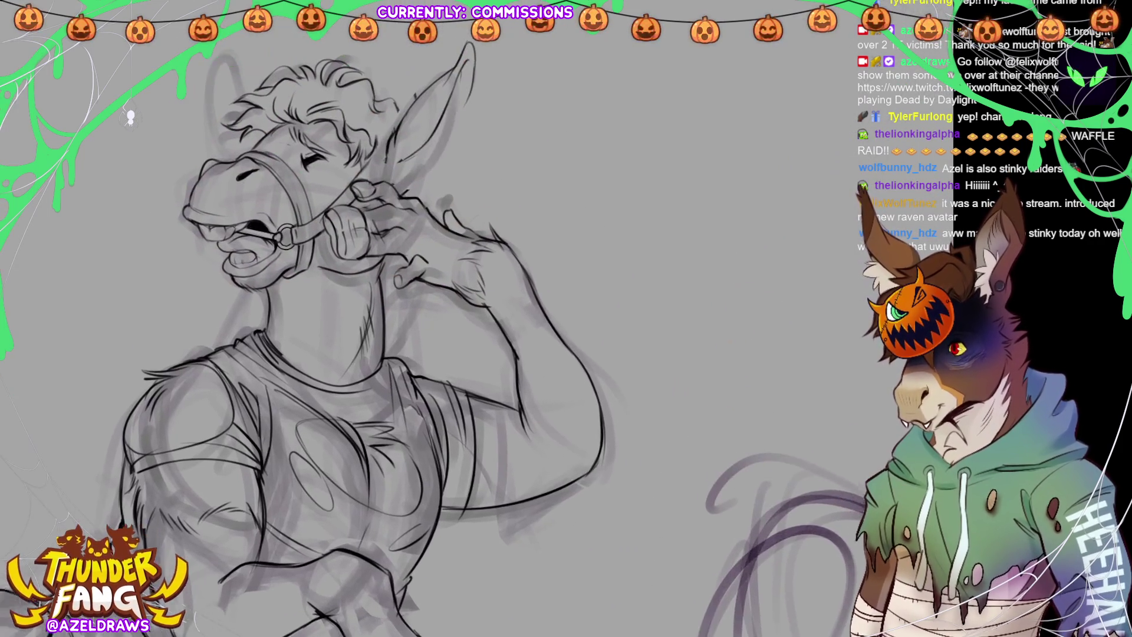
# Redraw the raised ear outline narrower with a longer tip and an inner line near the tip.
pyautogui.moveTo(400, 176); pyautogui.dragTo(441, 166)
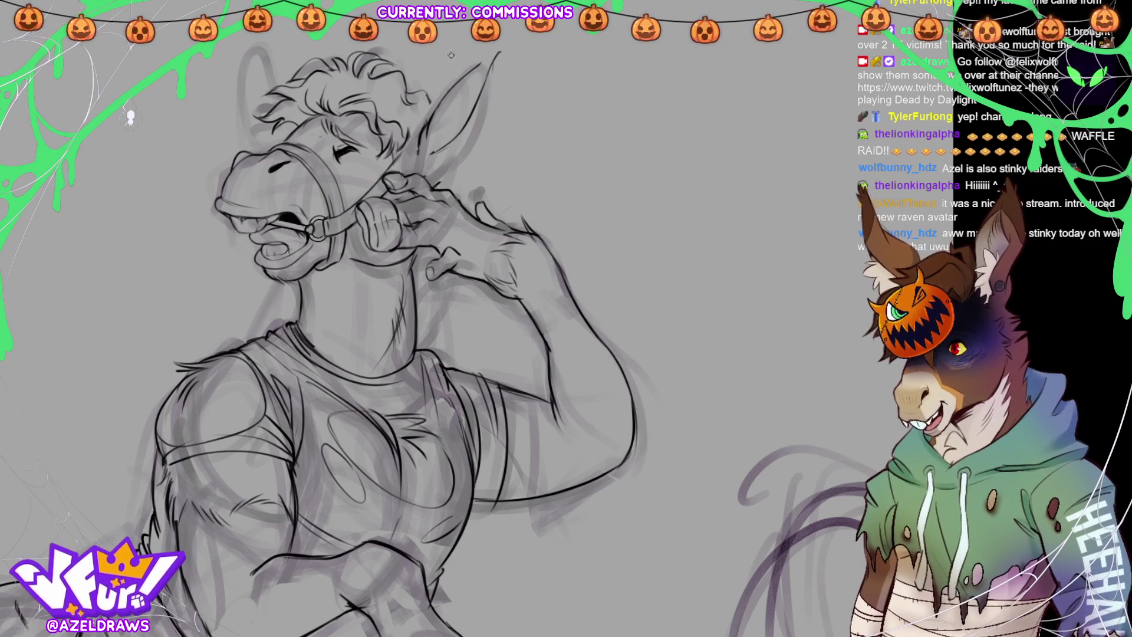
pyautogui.moveTo(445, 147)
pyautogui.mouseDown()
pyautogui.moveTo(481, 95)
pyautogui.moveTo(471, 110)
pyautogui.mouseUp()
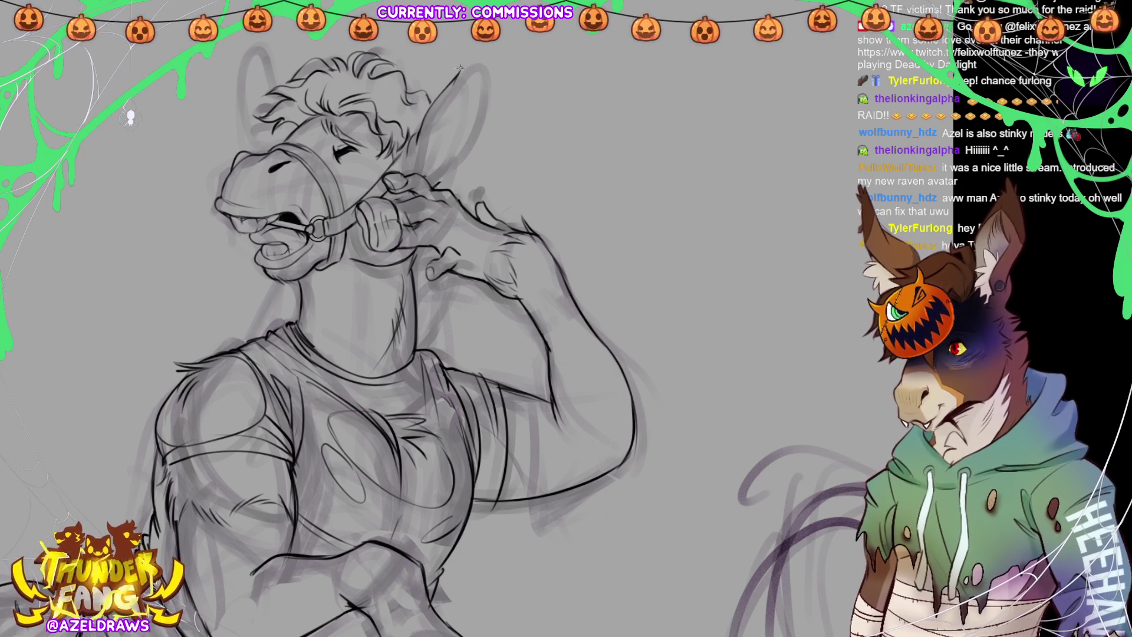
pyautogui.moveTo(465, 52)
pyautogui.mouseDown()
pyautogui.moveTo(475, 110)
pyautogui.moveTo(436, 163)
pyautogui.mouseUp()
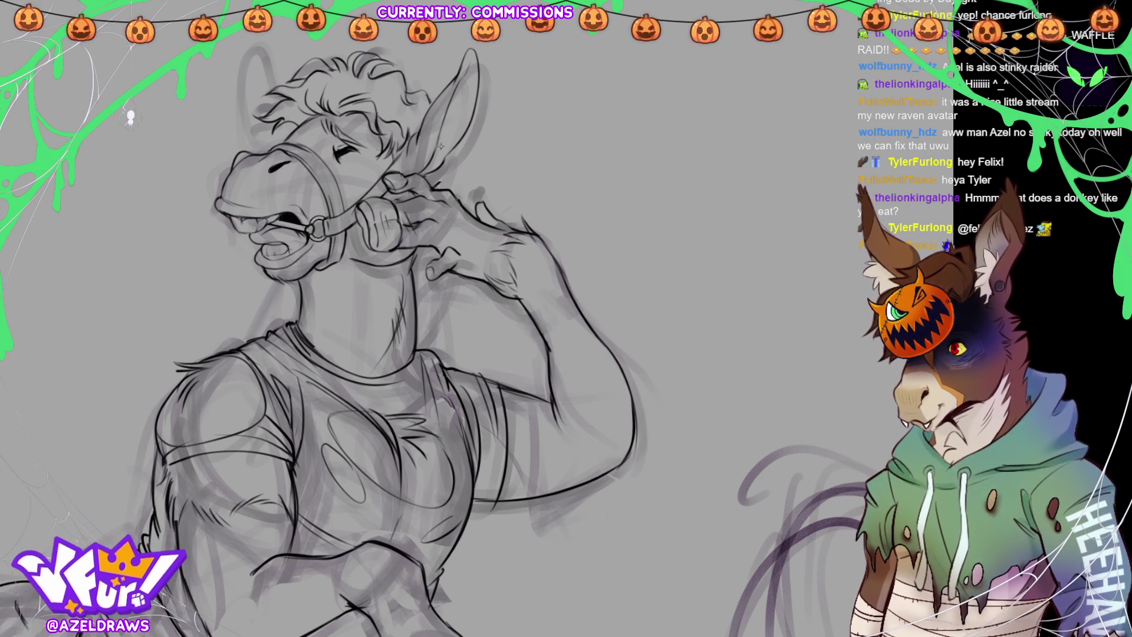
pyautogui.moveTo(472, 87); pyautogui.dragTo(462, 118)
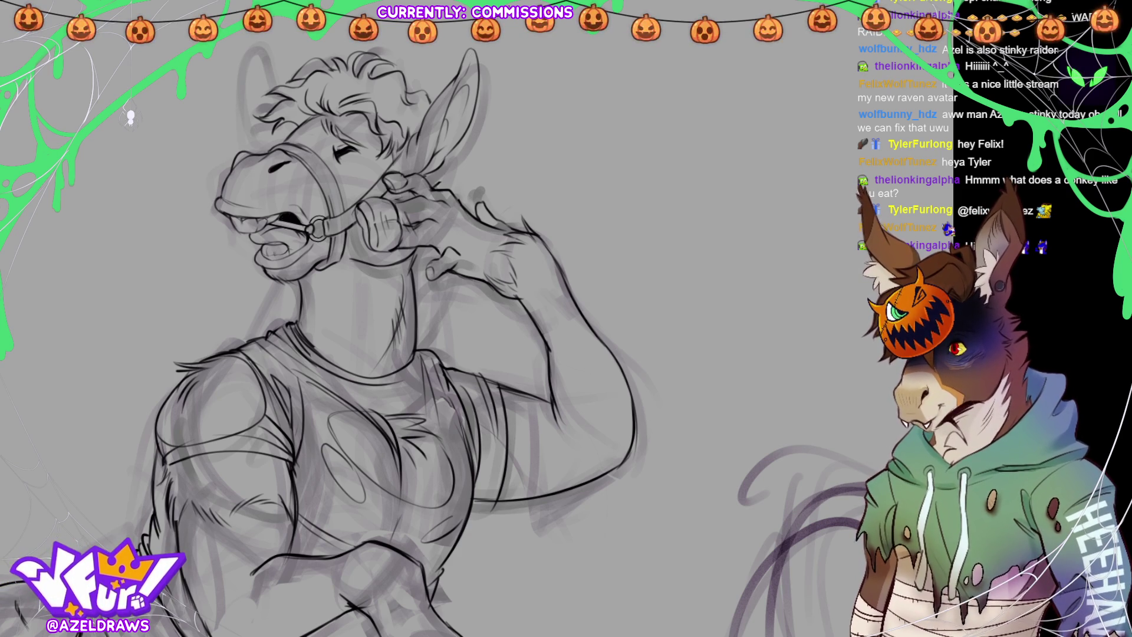
pyautogui.hotkey('ctrl', '0')
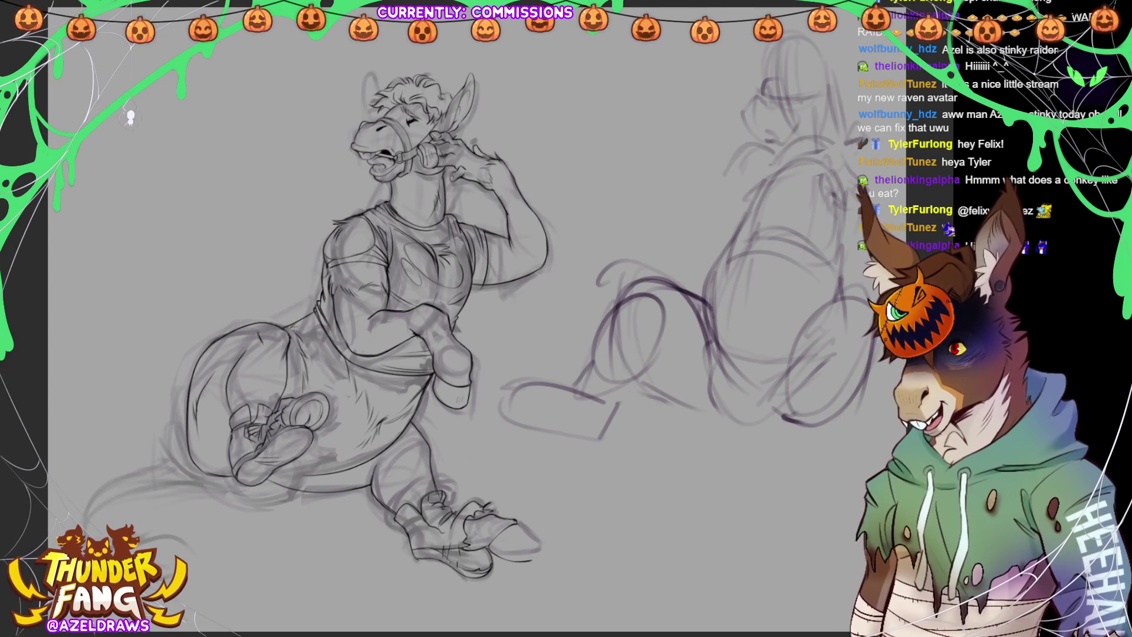
# Lasso the raised ear, rotate it slightly clockwise to angle outward, then deselect.
pyautogui.scroll(5, 413, 265)
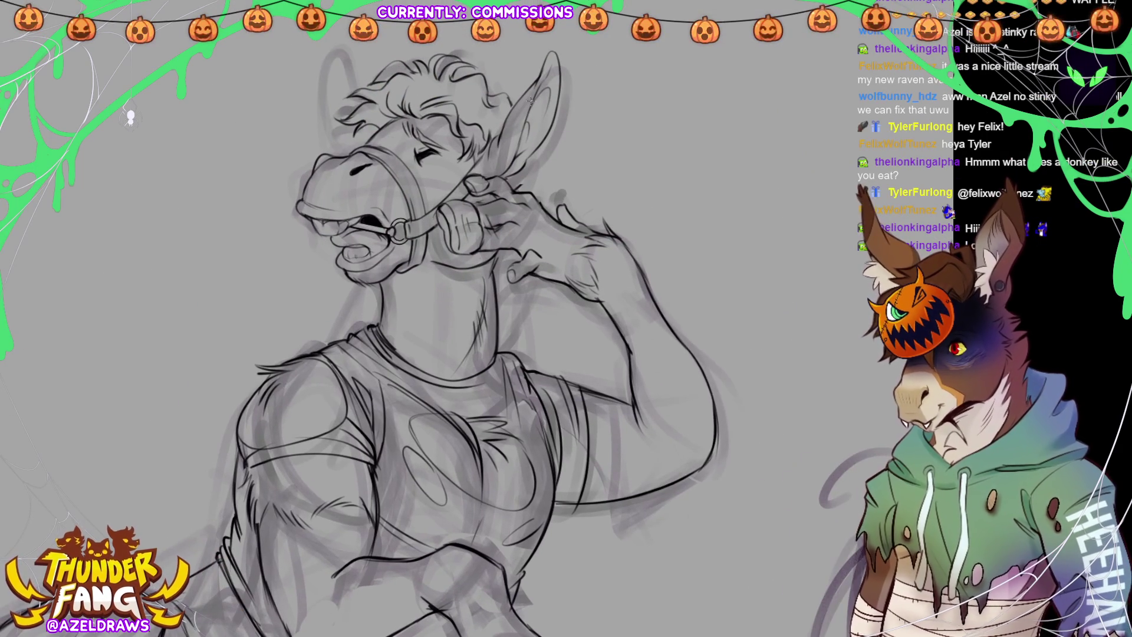
pyautogui.moveTo(494, 159)
pyautogui.mouseDown()
pyautogui.moveTo(490, 144)
pyautogui.moveTo(518, 96)
pyautogui.moveTo(576, 47)
pyautogui.moveTo(534, 170)
pyautogui.moveTo(497, 166)
pyautogui.mouseUp()
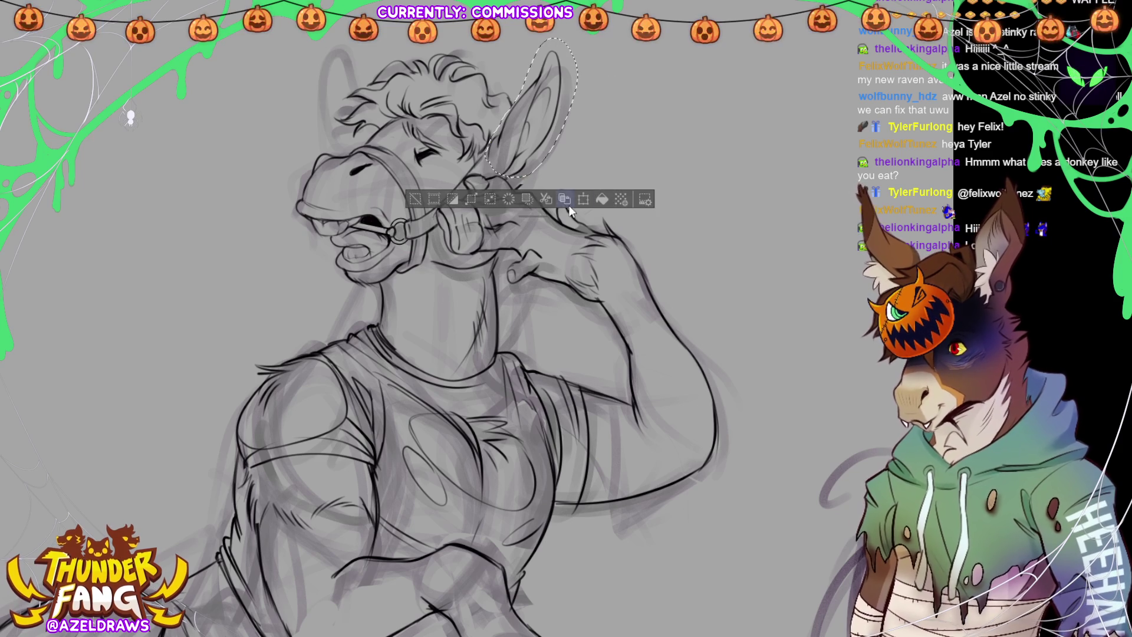
pyautogui.click(583, 199)
pyautogui.moveTo(572, 147); pyautogui.dragTo(558, 154)
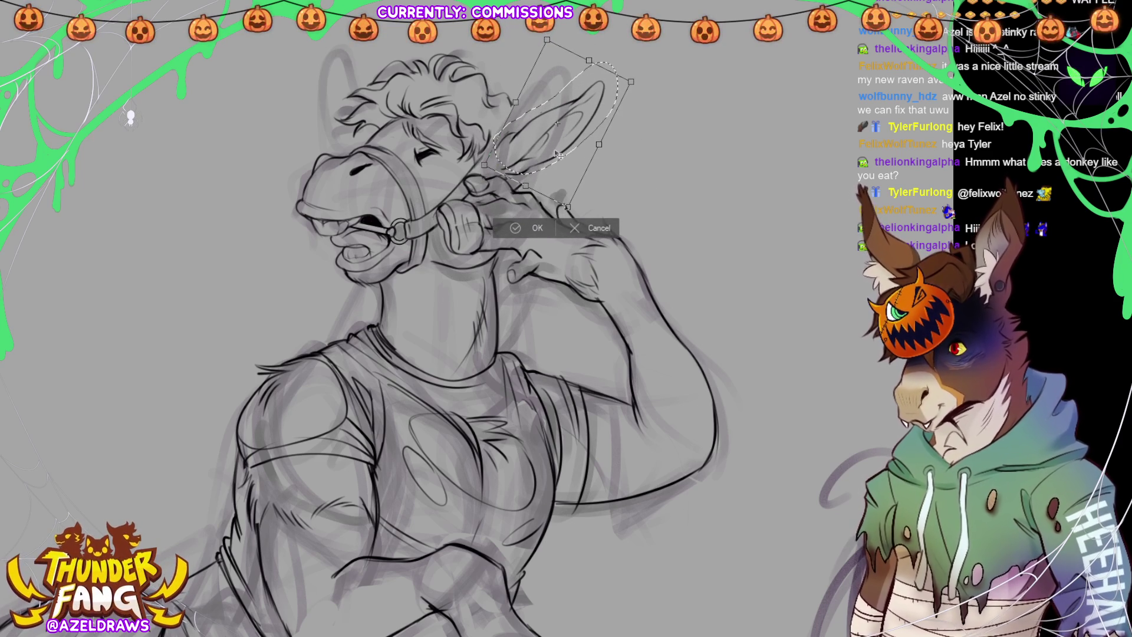
pyautogui.click(515, 228)
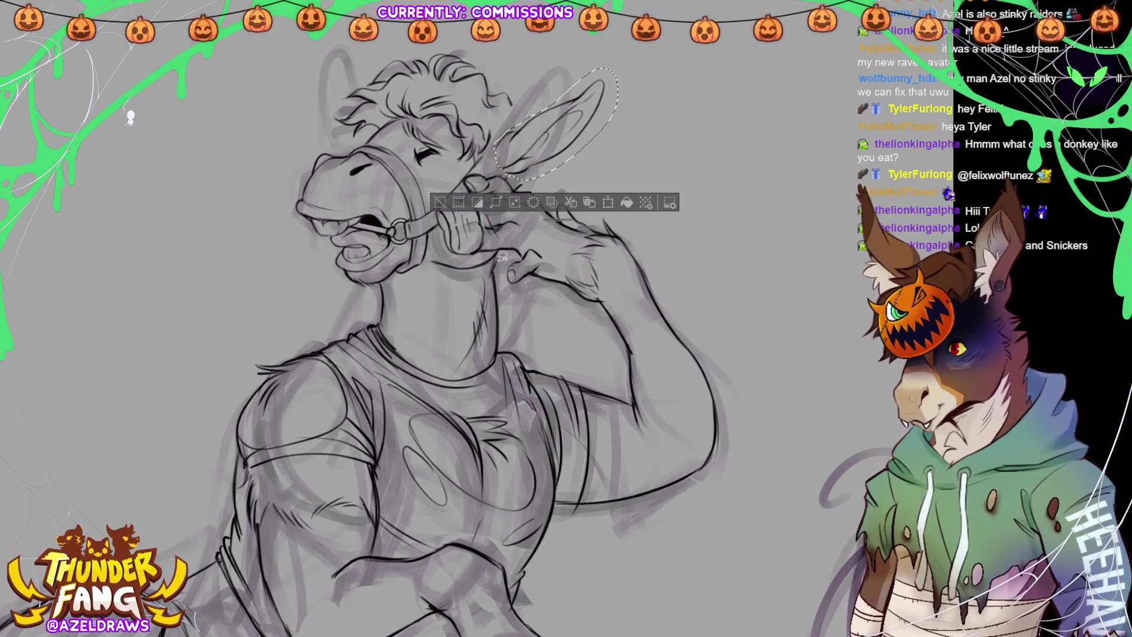
pyautogui.click(439, 203)
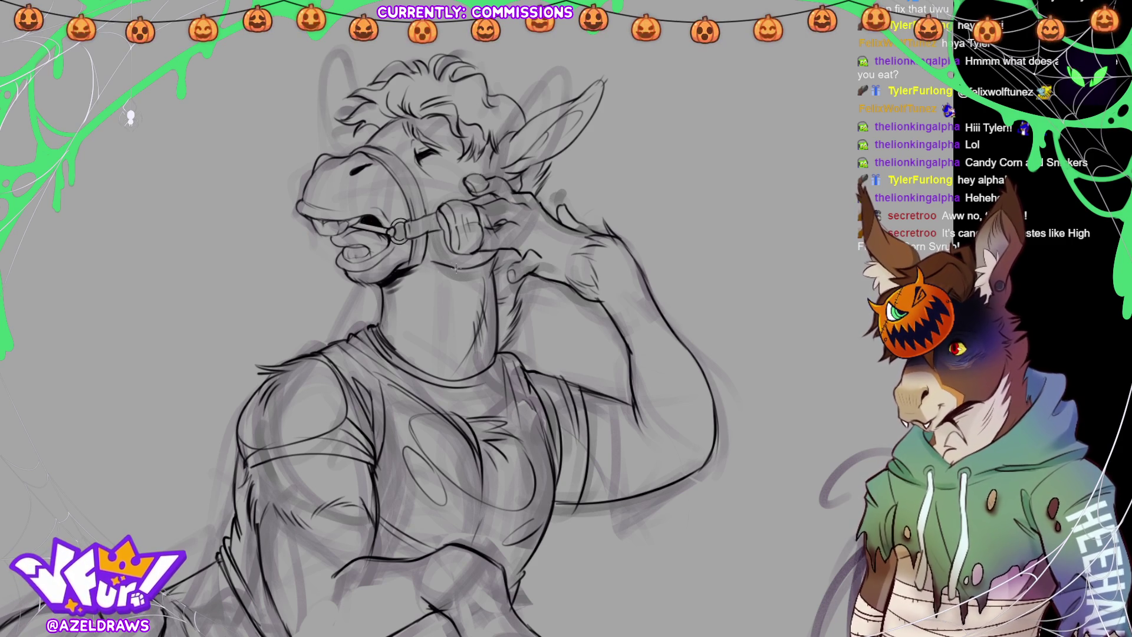
# Ink a jaw line, motion marks left of the muzzle, and spit flecks before the mouth, then select them.
pyautogui.moveTo(451, 264); pyautogui.dragTo(482, 266)
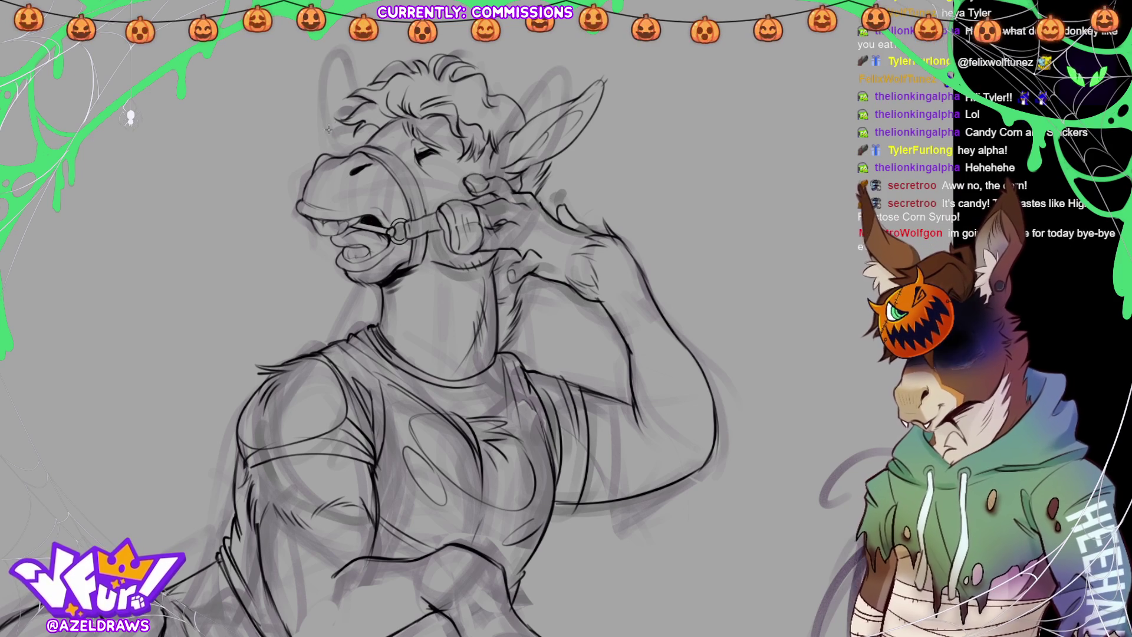
pyautogui.moveTo(296, 186)
pyautogui.mouseDown()
pyautogui.moveTo(259, 193)
pyautogui.moveTo(291, 176)
pyautogui.mouseUp()
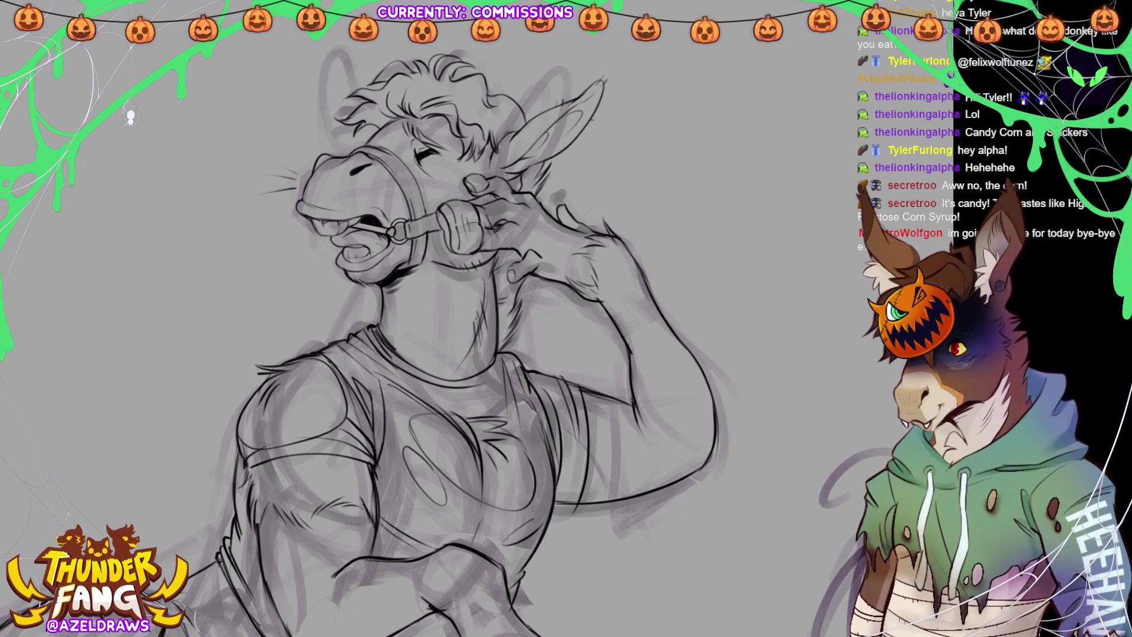
pyautogui.moveTo(318, 246); pyautogui.dragTo(294, 290)
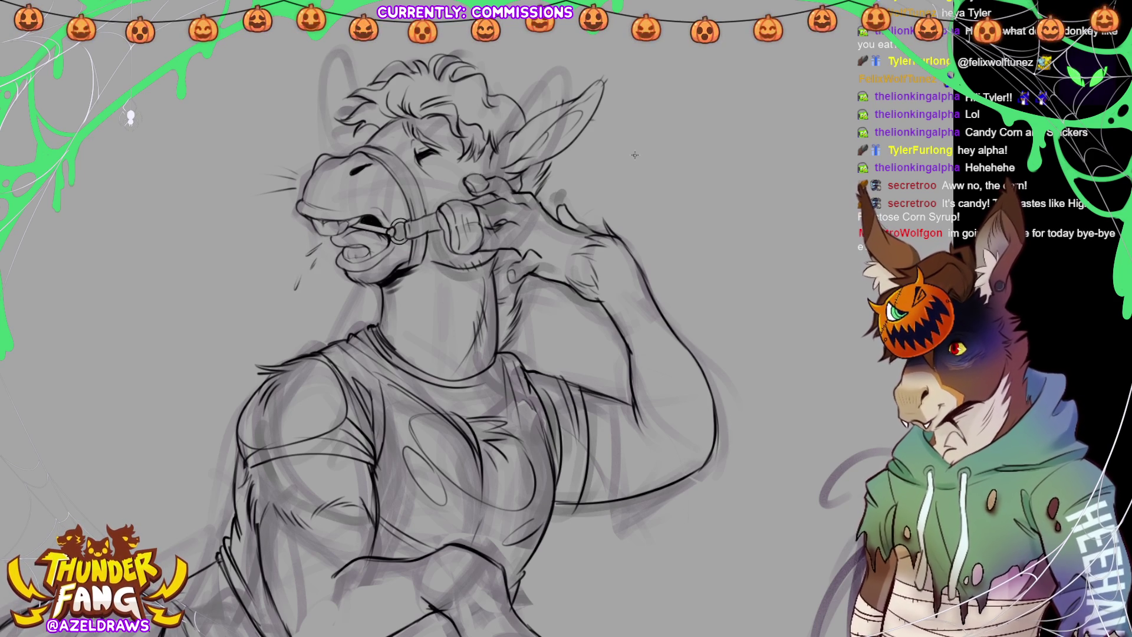
pyautogui.hotkey('ctrl', 'z')
pyautogui.hotkey('ctrl', 'z')
pyautogui.hotkey('ctrl', 'z')
pyautogui.hotkey('ctrl', 'y')
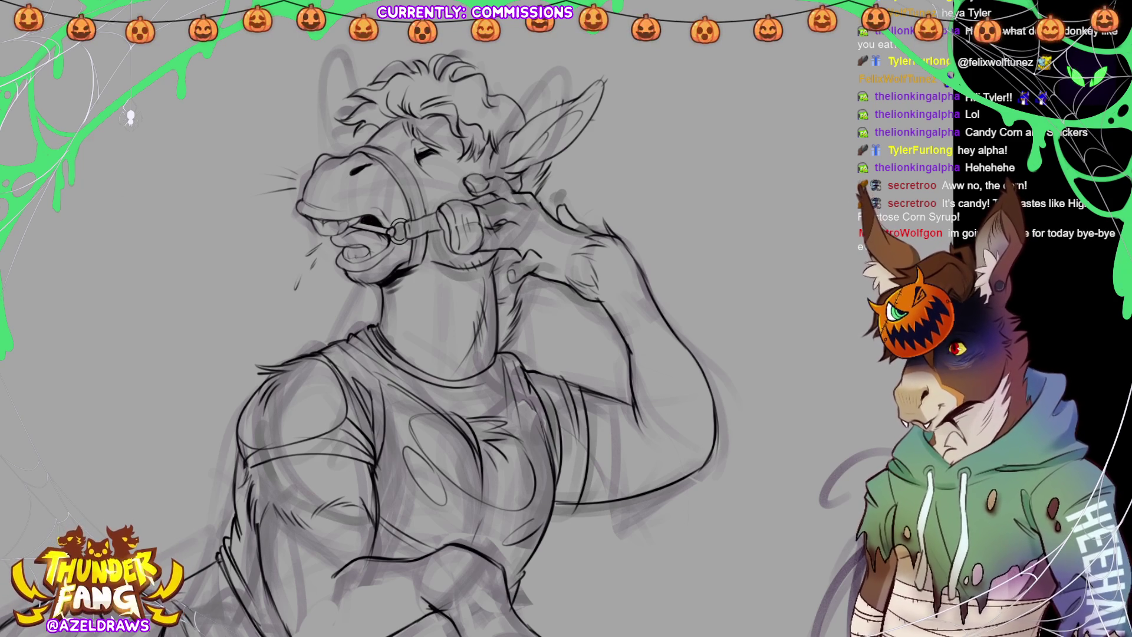
pyautogui.moveTo(328, 240)
pyautogui.mouseDown()
pyautogui.moveTo(308, 244)
pyautogui.moveTo(318, 298)
pyautogui.moveTo(328, 242)
pyautogui.mouseUp()
# Rotate the selected spit marks clockwise, deselect, and ink a drool drip under the chin.
pyautogui.click(375, 332)
pyautogui.moveTo(276, 313); pyautogui.dragTo(294, 282)
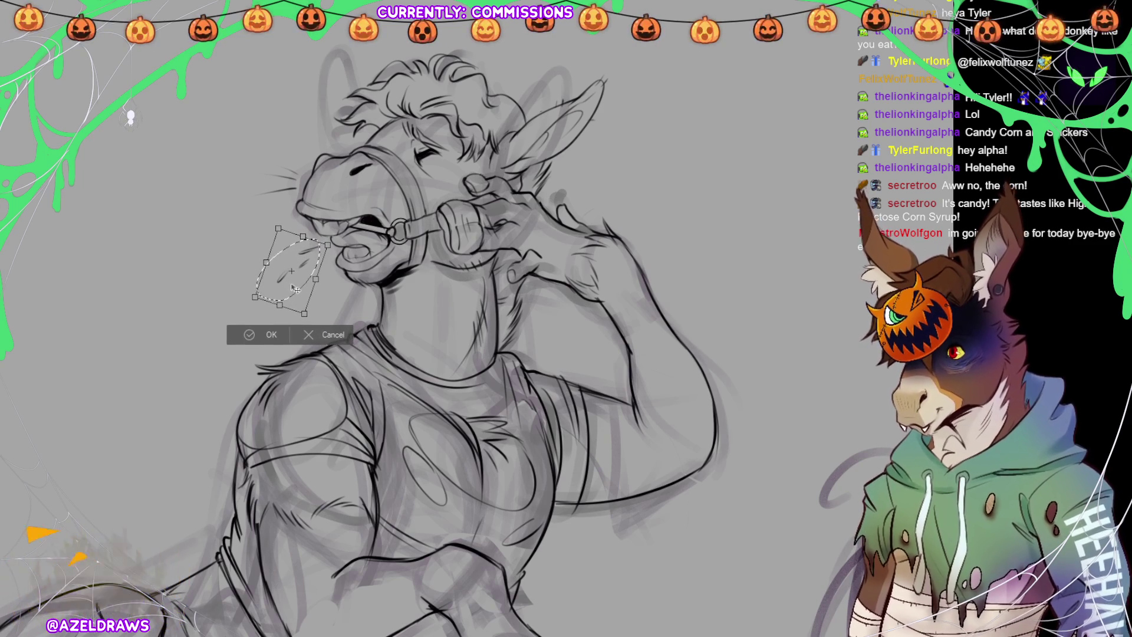
pyautogui.click(264, 330)
pyautogui.click(183, 325)
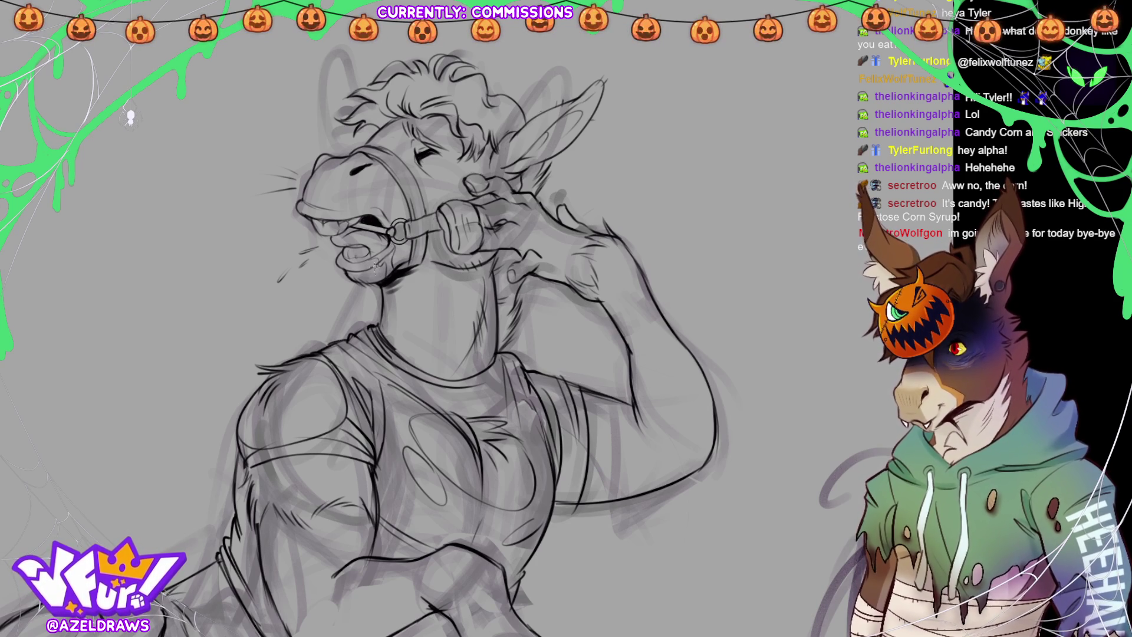
pyautogui.moveTo(355, 292)
pyautogui.mouseDown()
pyautogui.moveTo(354, 282)
pyautogui.moveTo(360, 294)
pyautogui.moveTo(368, 287)
pyautogui.mouseUp()
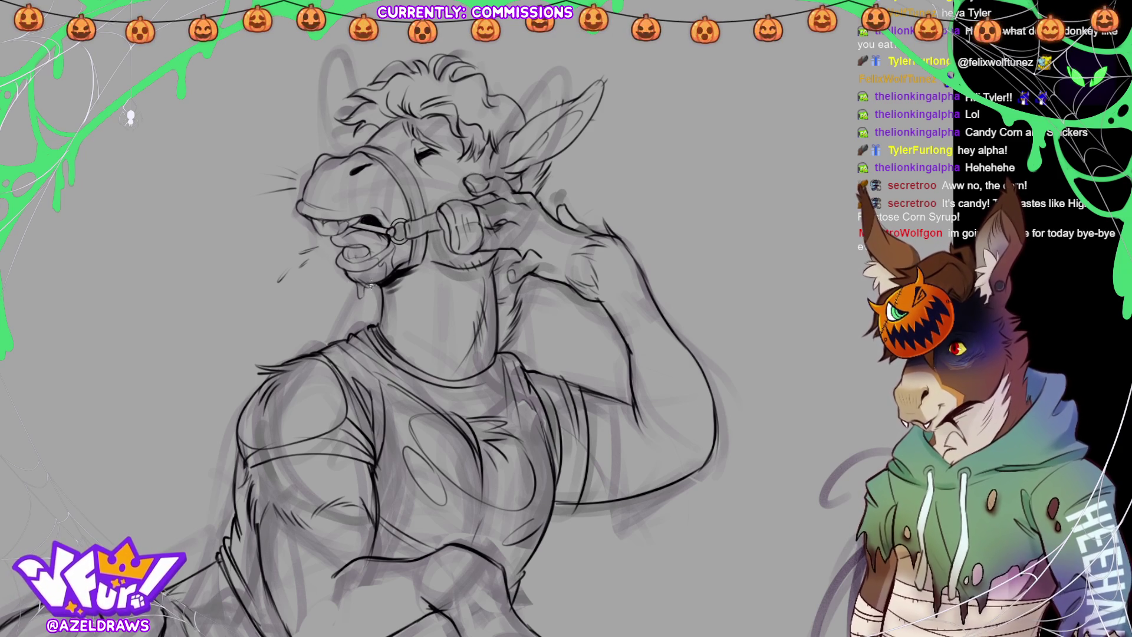